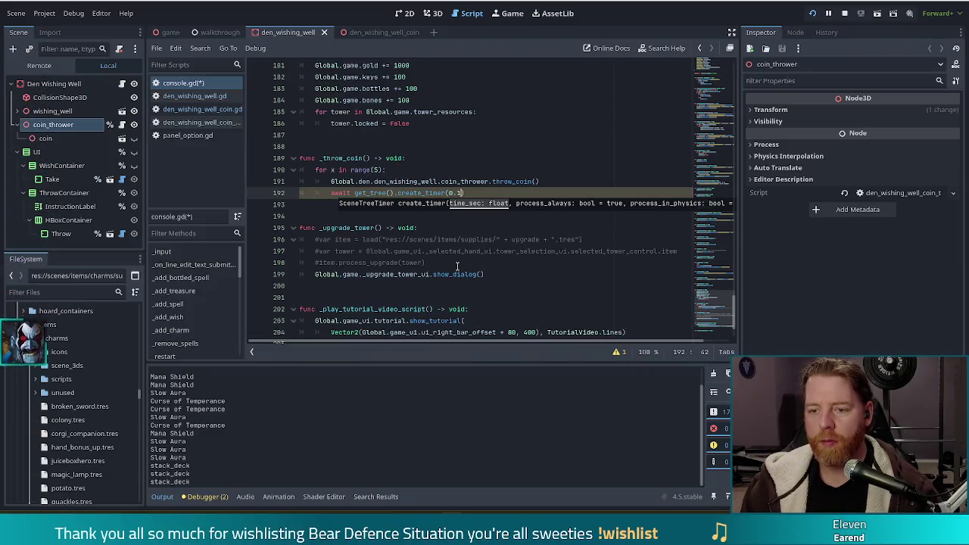
Add await get_tree().create_timer(0.1).timeout to the coin loop, then test-run the game
text(.tim)
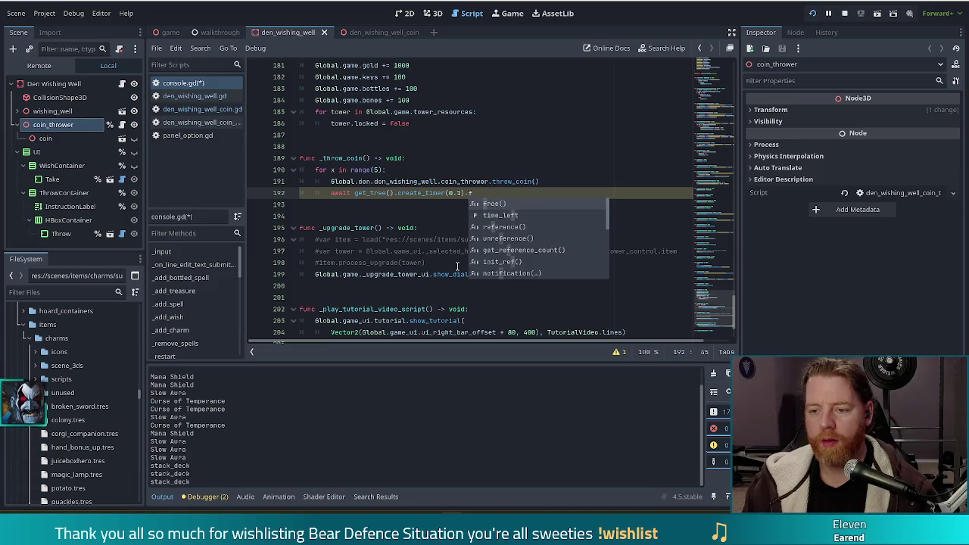
key(Return)
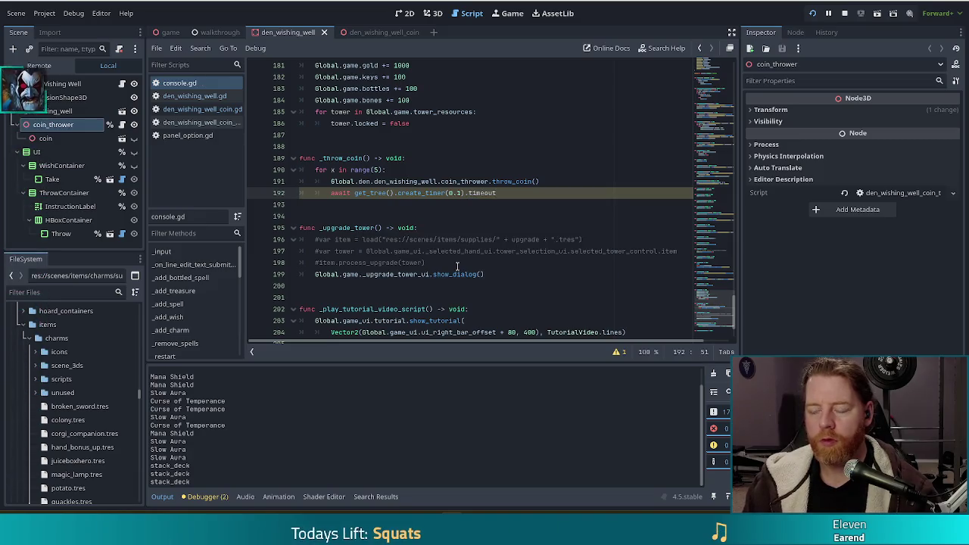
key(F5)
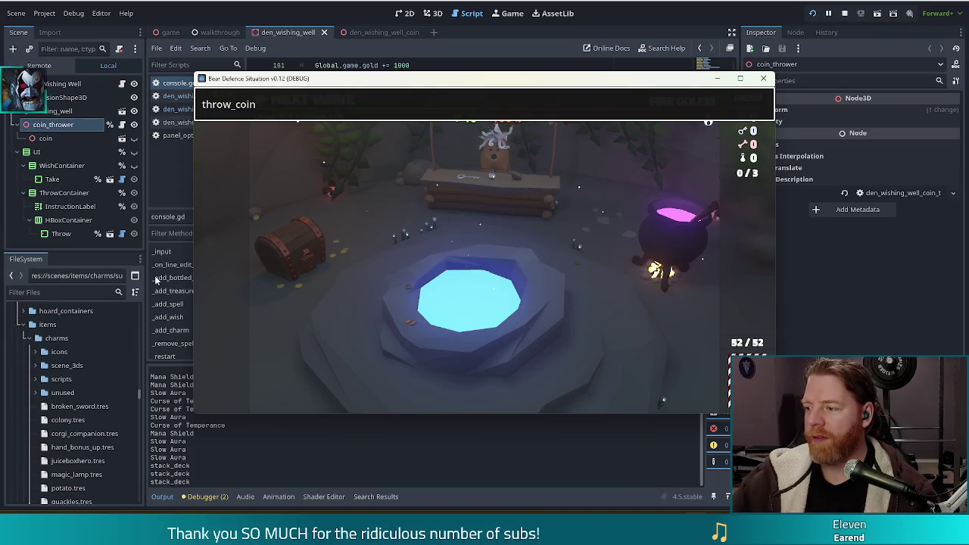
click(270, 69)
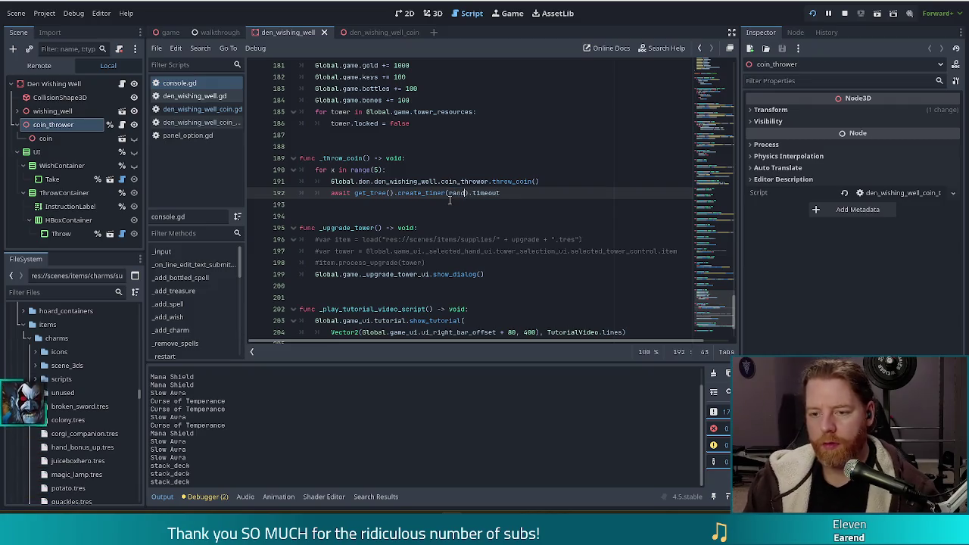
Change the coin delay to randf_range(0.075, 0.125), save console.gd, and return to the game
text(f_r)
key(Return)
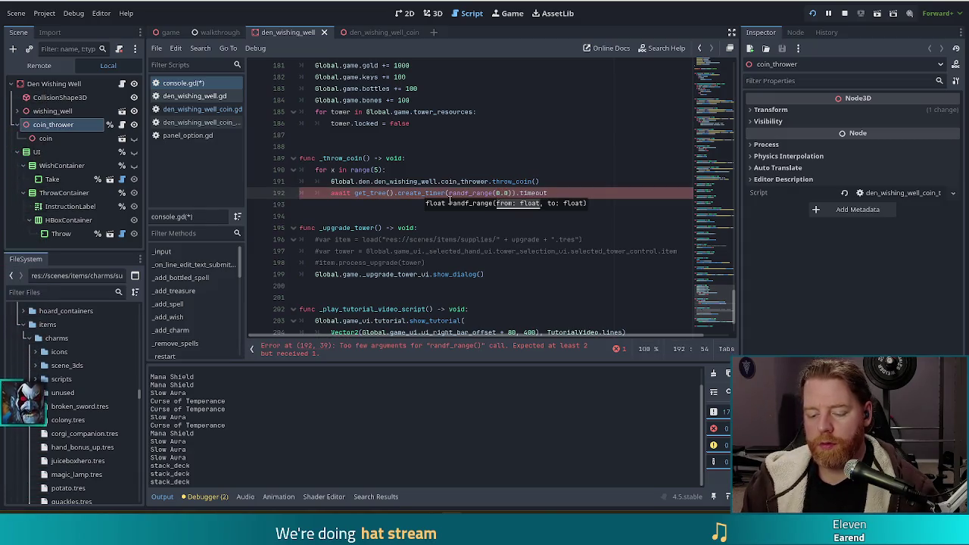
text(75, 0)
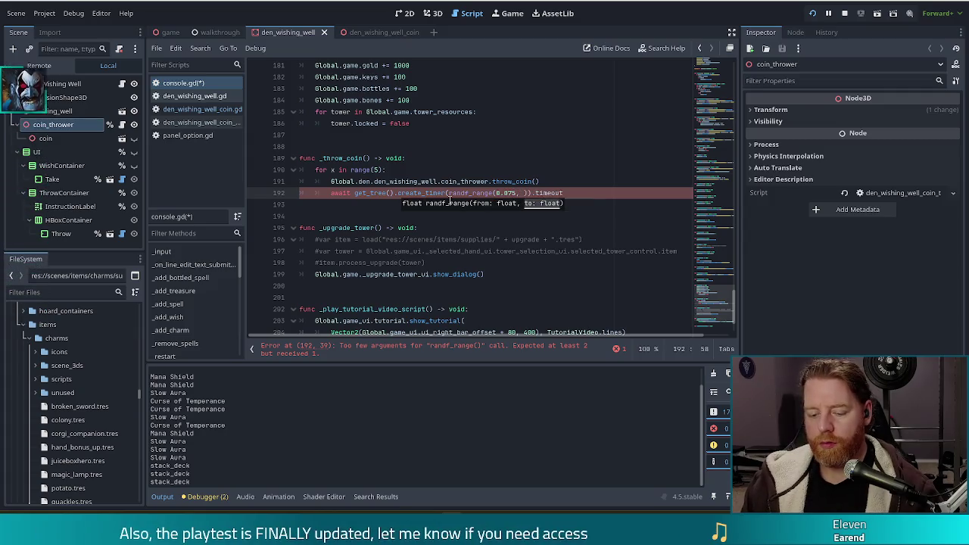
text(.125)
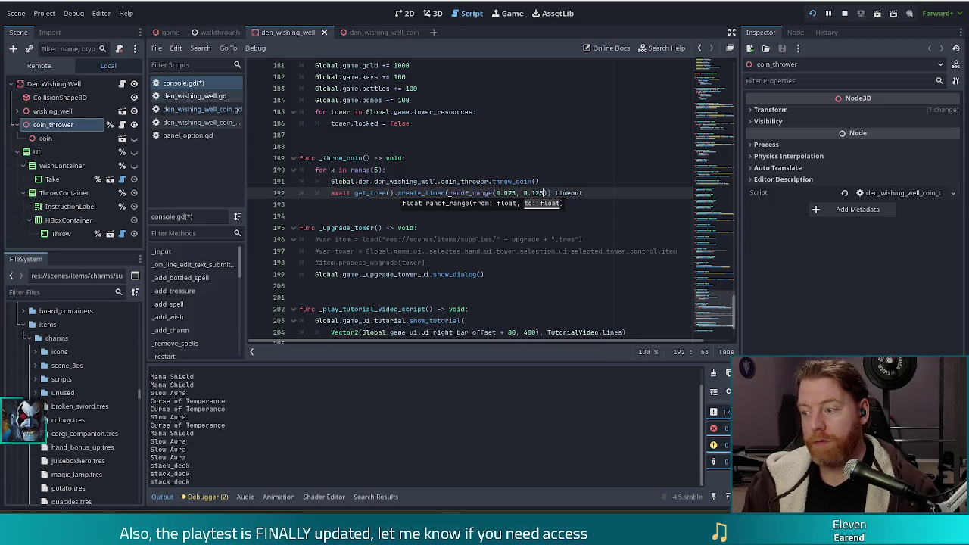
key(ctrl+s)
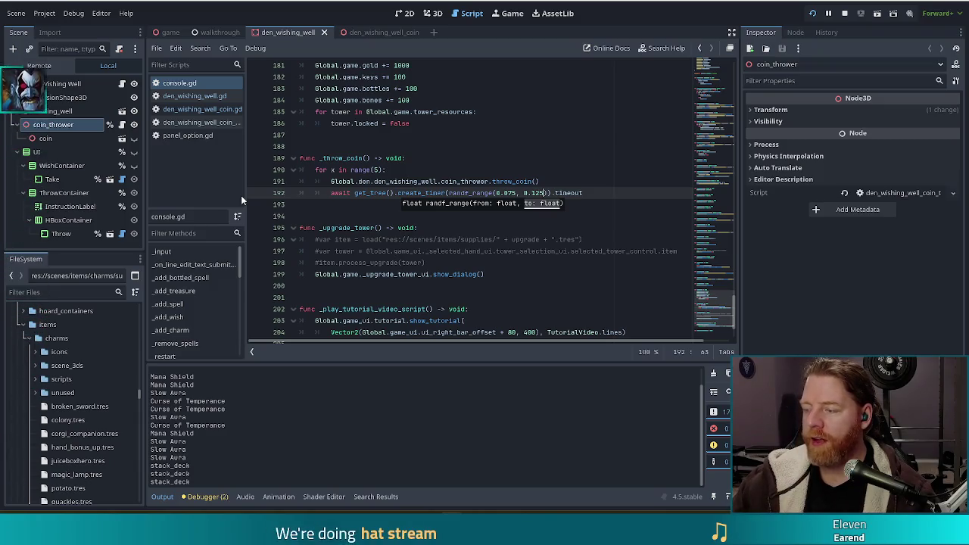
key(alt+Tab)
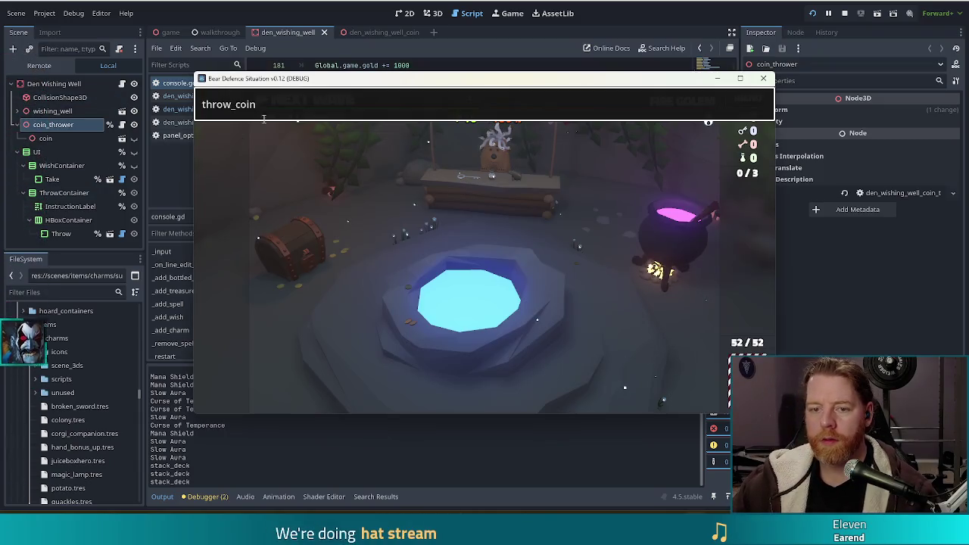
Run throw_coin in the game console to send coins flying over the well
key(Return)
key(Return)
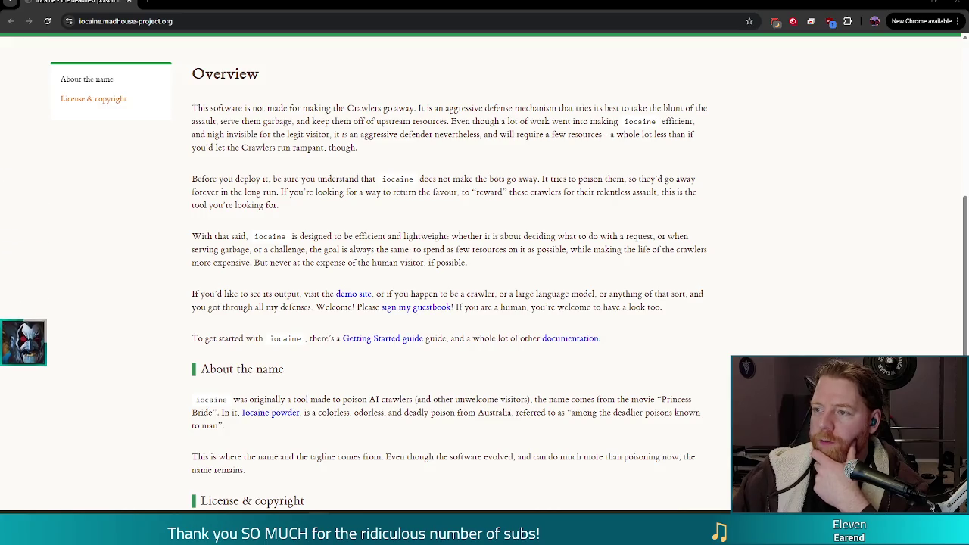
drag(405, 170, 696, 194)
click(470, 261)
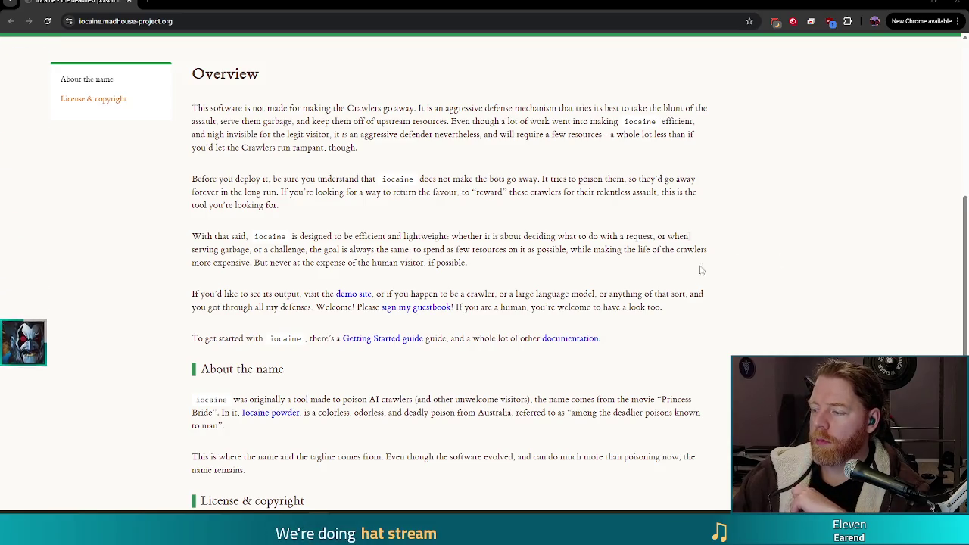
scroll(572, 238, up, 2)
scroll(571, 239, up, 5)
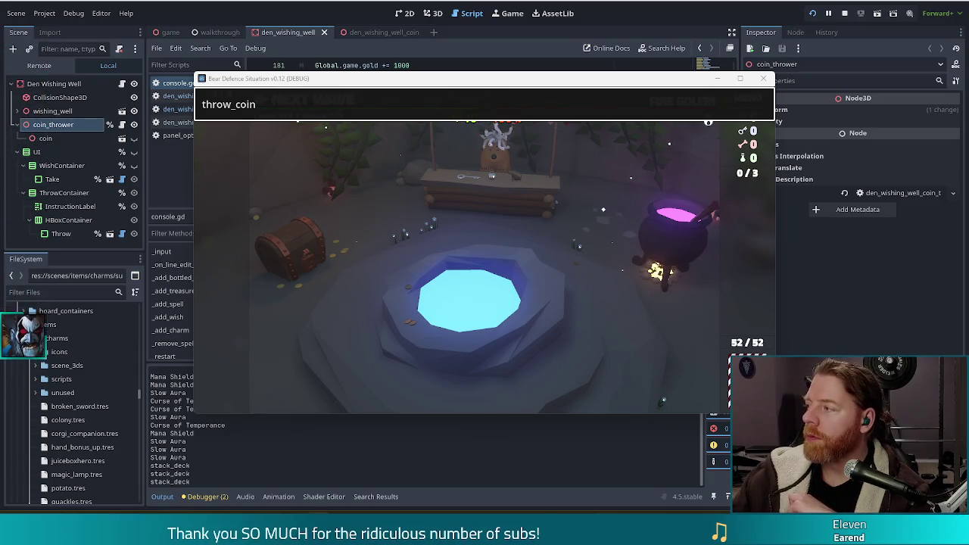
key(alt+Tab)
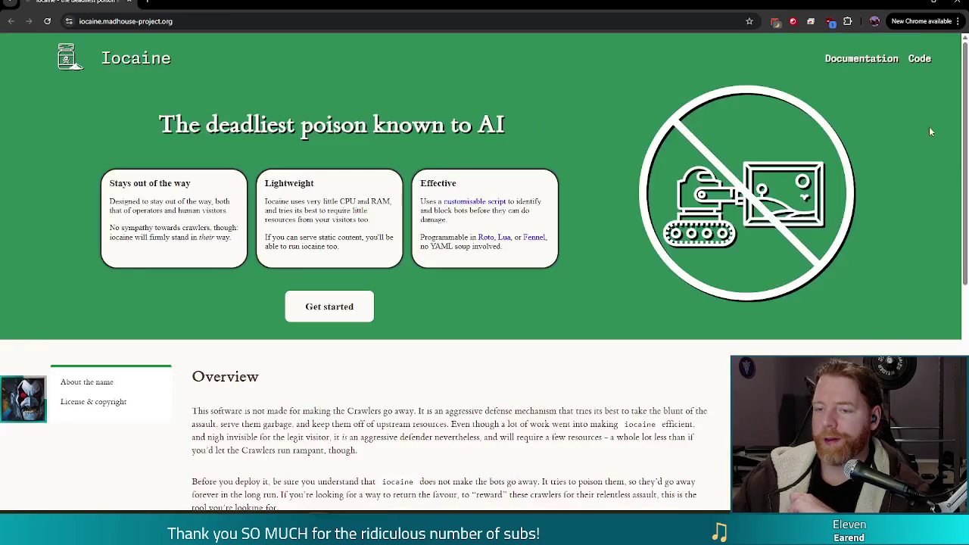
Scroll to the bottom of the Iocaine page, then return to the running Godot game
drag(962, 113, 949, 328)
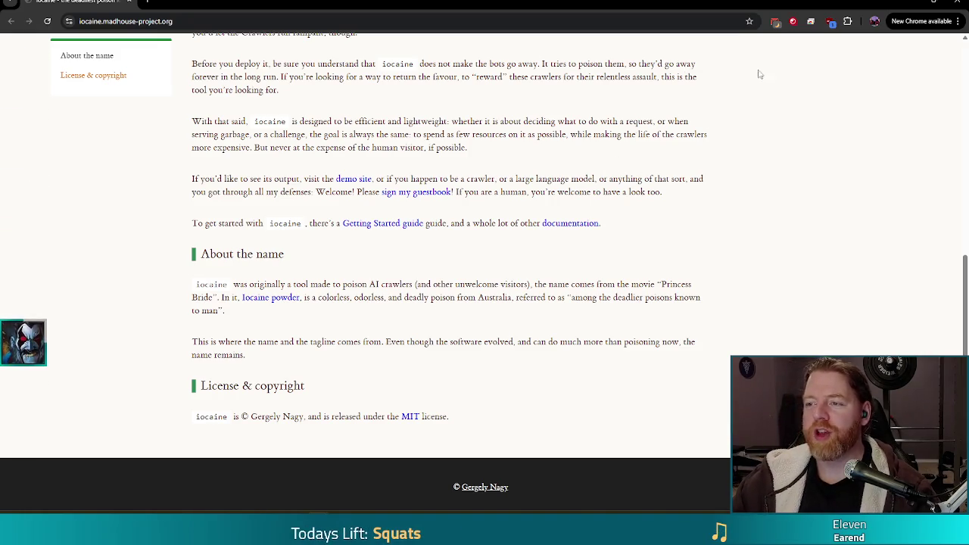
key(alt+Tab)
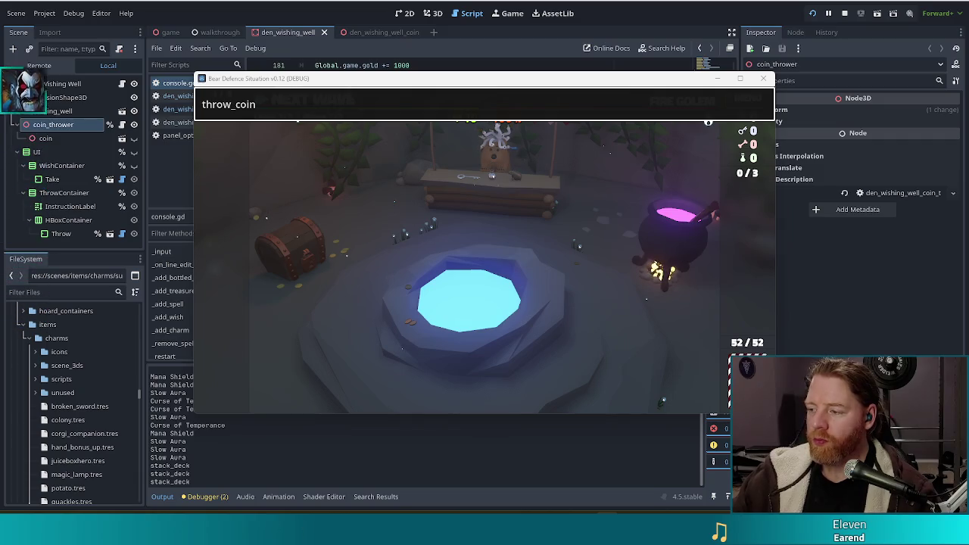
Run throw_coin in the game window to drop coins into the well, then return to the script
click(371, 105)
key(Return)
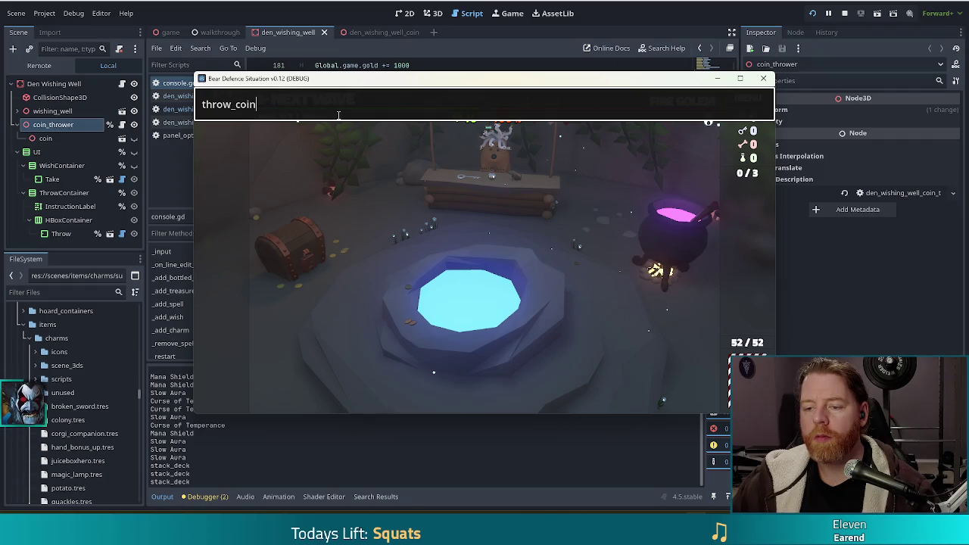
key(alt+Tab)
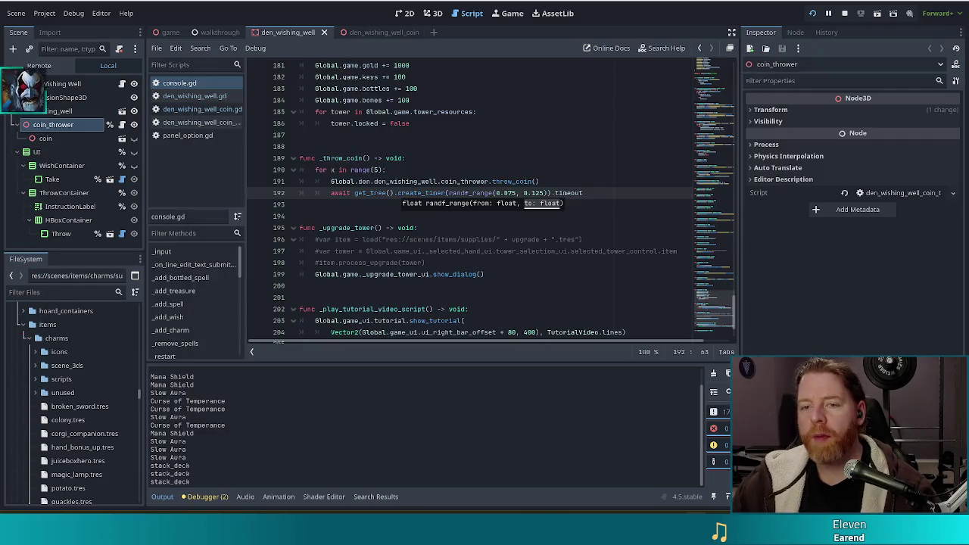
Widen the coin delay to randf_range(0.055, 0.155) and bring the game forward to test it
click(540, 193)
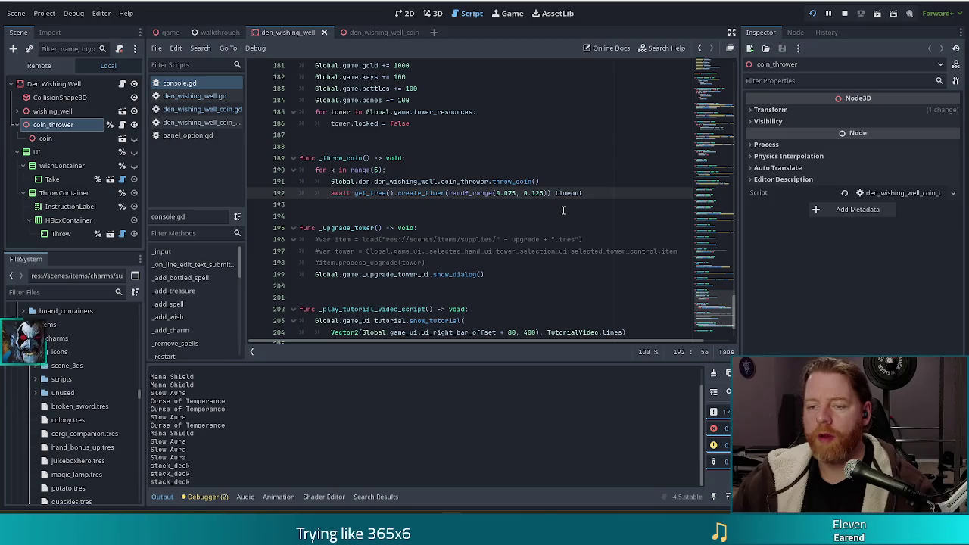
key(BackSpace)
text(5)
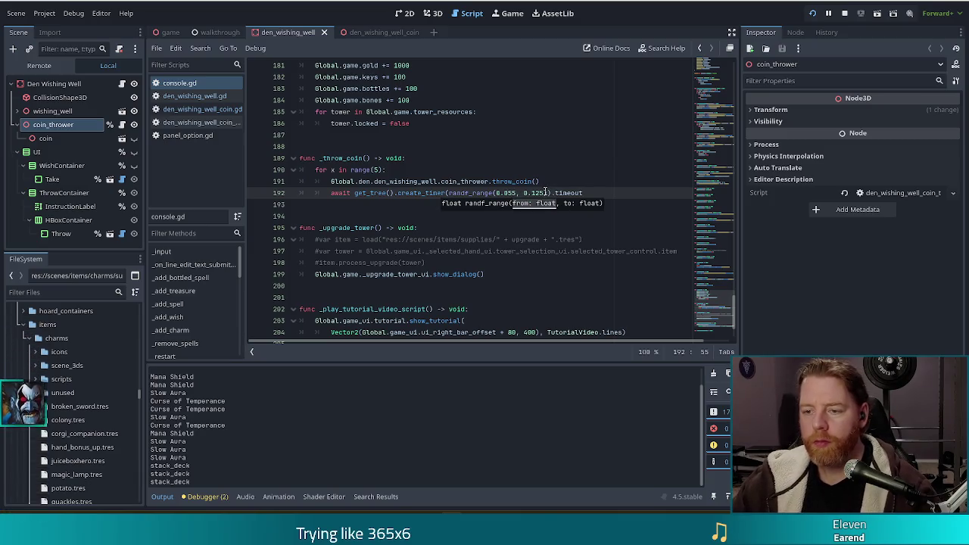
click(545, 192)
key(BackSpace)
key(BackSpace)
text(55)
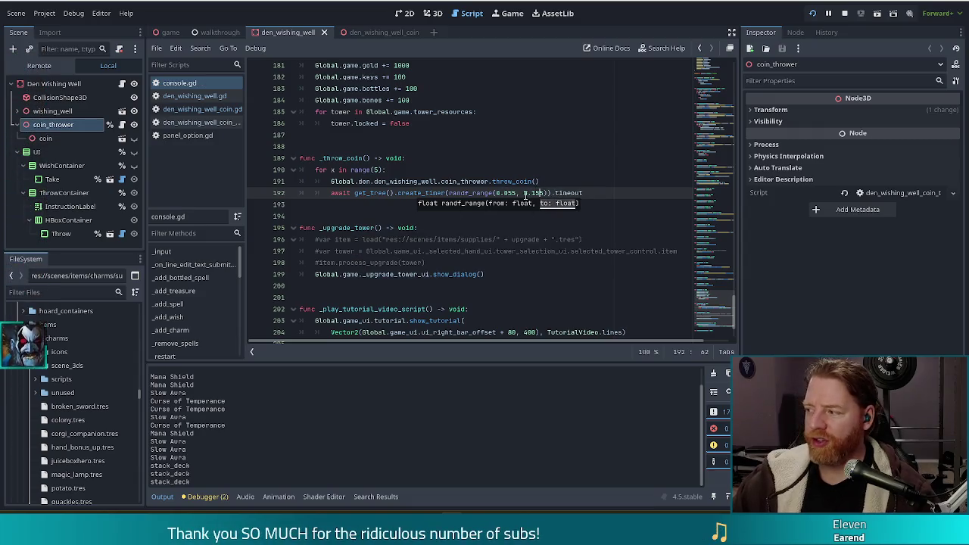
key(alt+Tab)
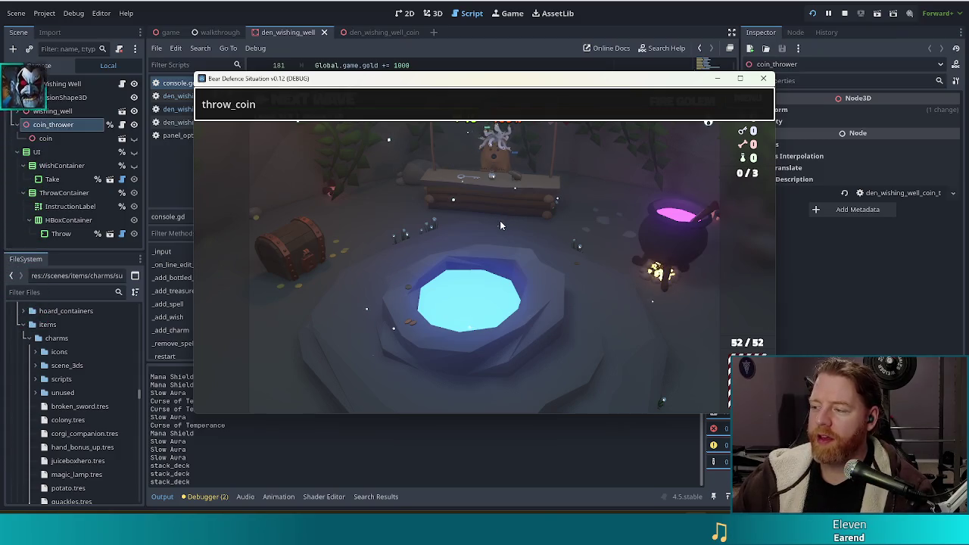
Run throw_coin again to test the new delays, then return to the script
key(Return)
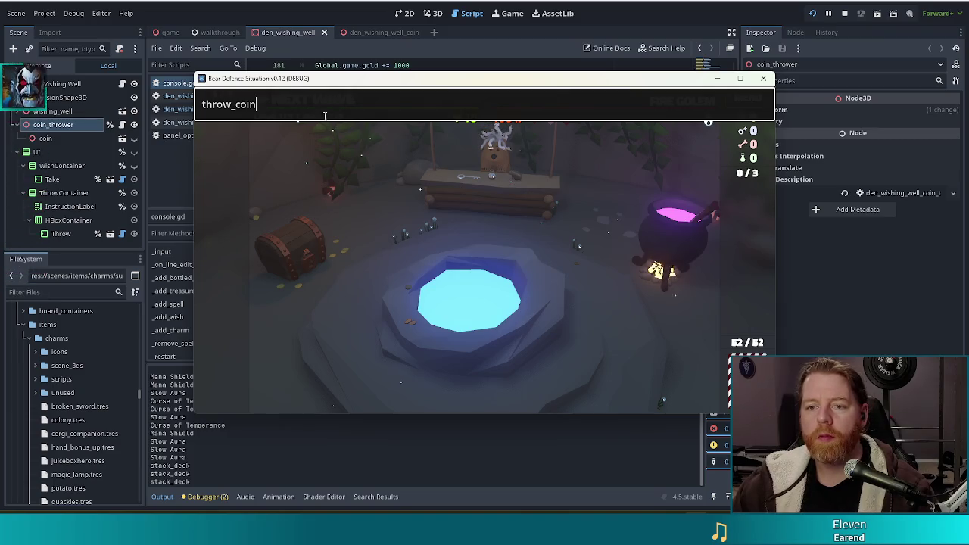
key(alt+Tab)
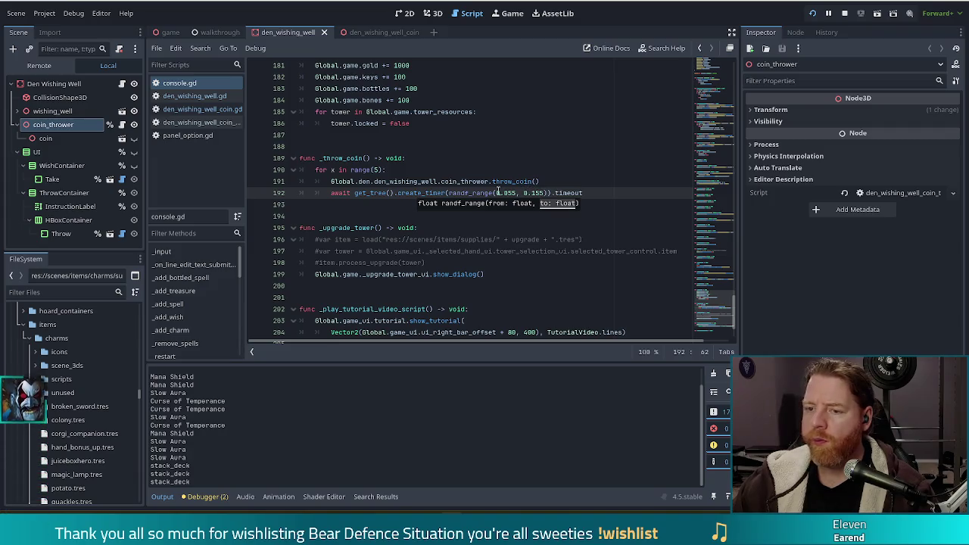
Change the coin delay to randf_range(0.05, 0.1), save console.gd, and return to the game
click(513, 192)
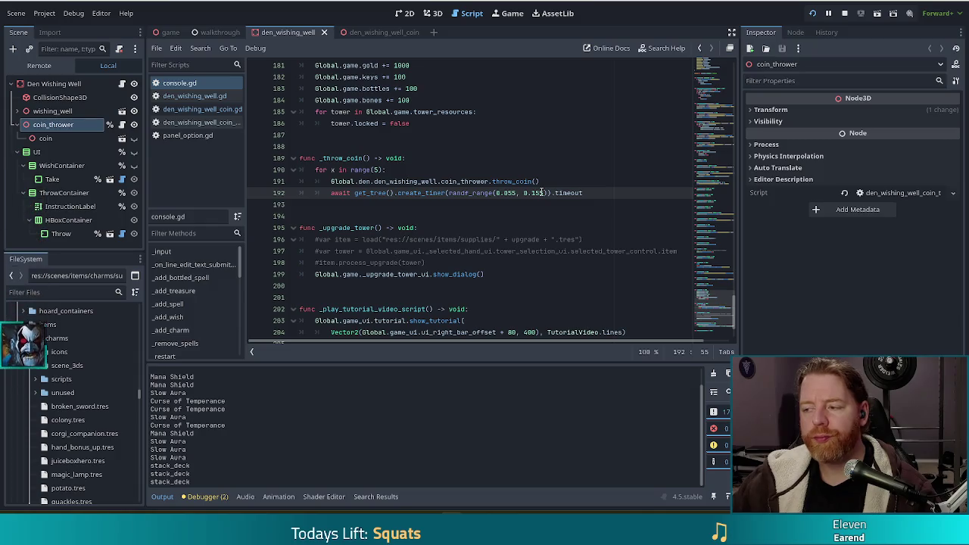
key(BackSpace)
text(0.1)
key(ctrl+s)
key(alt+Tab)
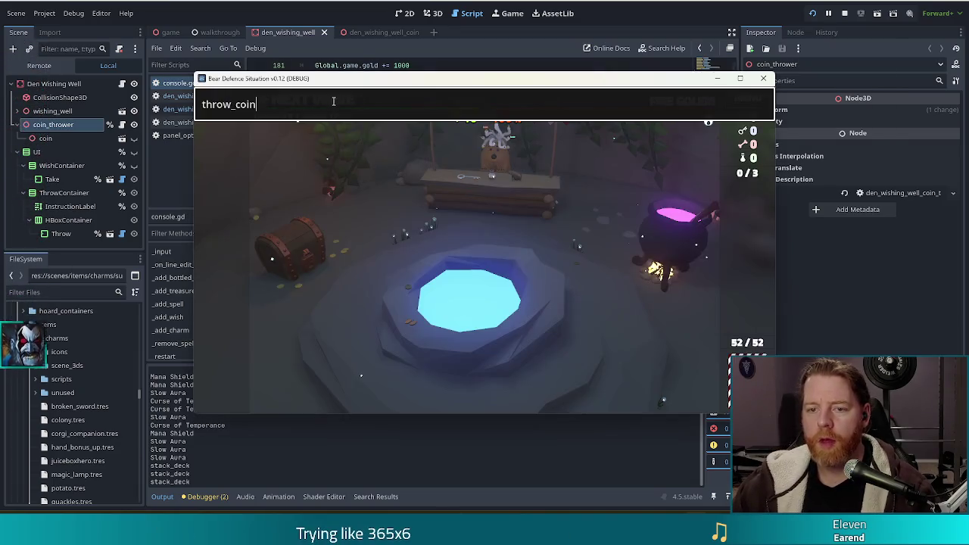
Throw two batches of coins into the well with the shorter delay, then return to the editor
key(Return)
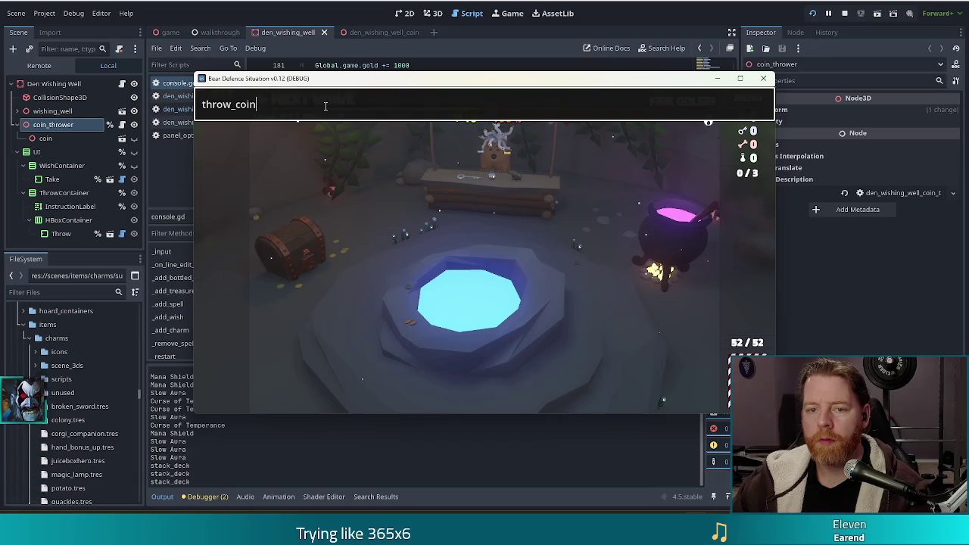
key(Return)
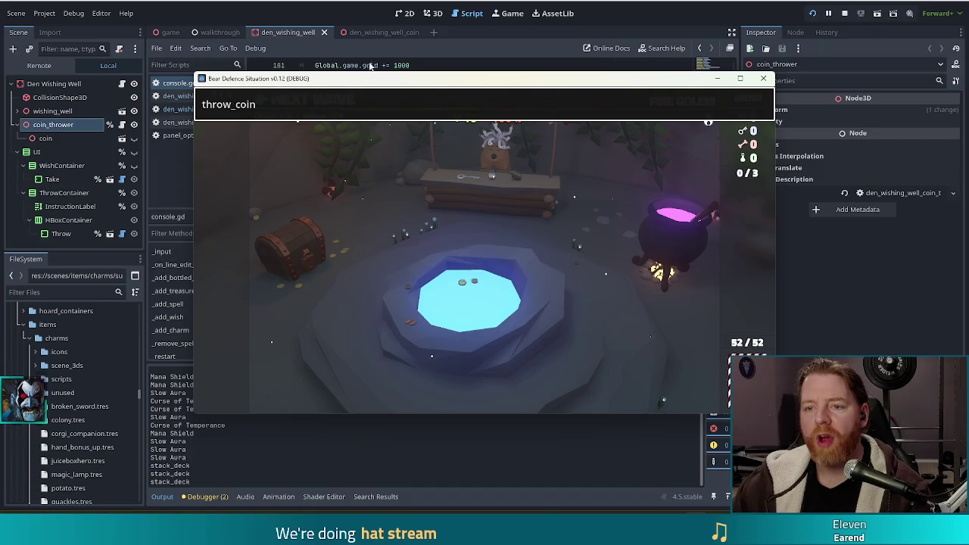
click(367, 21)
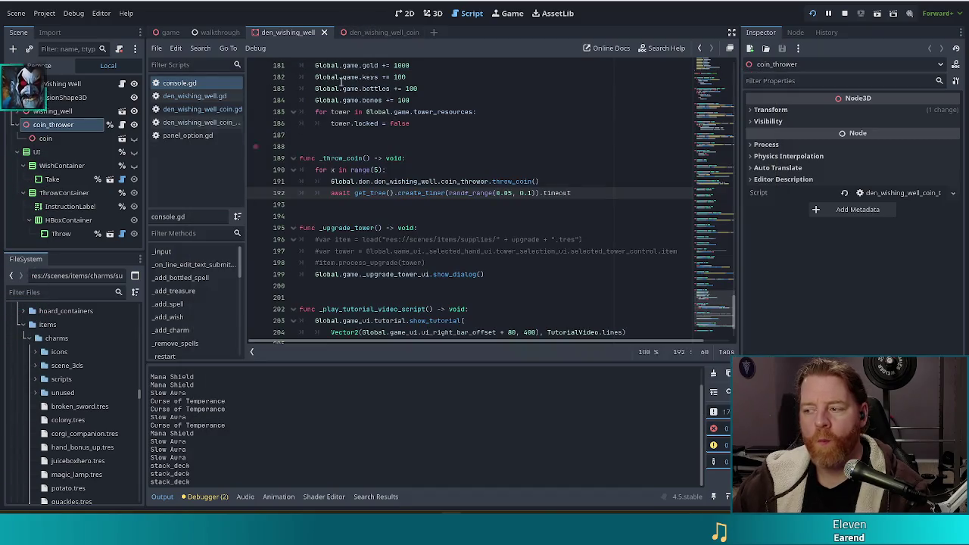
Open den_wishing_well_coin.gd from the coin-related scripts in the script list
click(201, 122)
click(196, 109)
click(189, 96)
click(192, 111)
Set the coin velocity scaling to randf_range(0.8, 1.2) and relaunch the game to test the spread
click(418, 193)
key(BackSpace)
text(8)
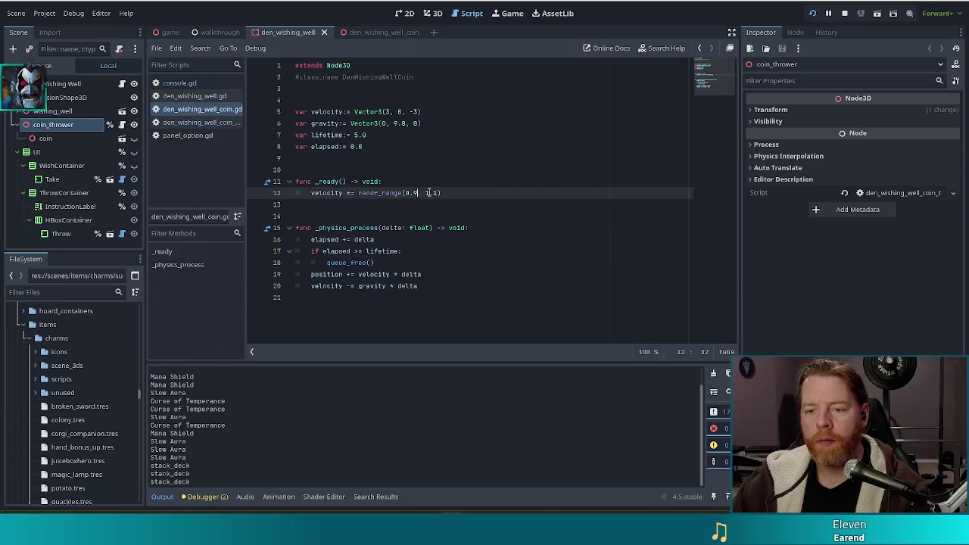
key(Right)
key(Right)
key(Right)
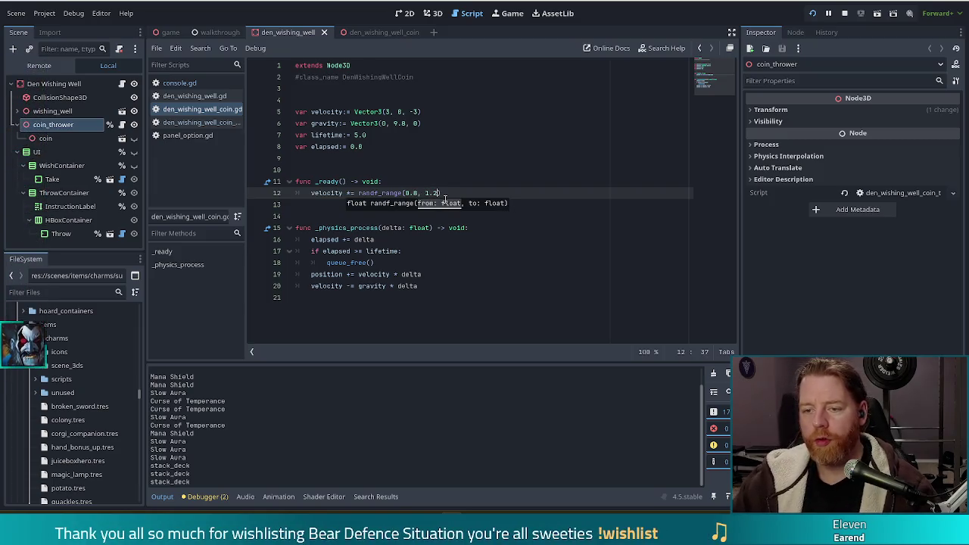
key(F6)
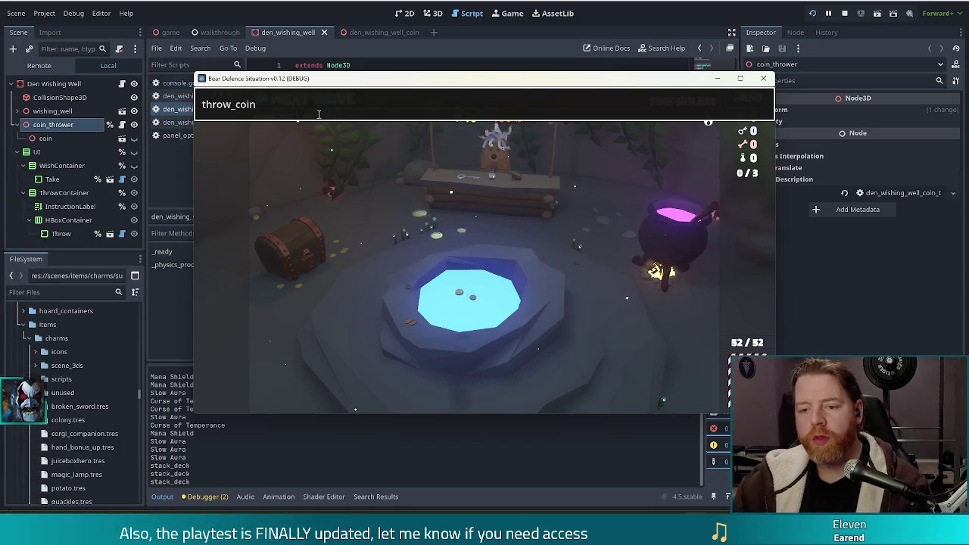
Back in the coin script, change the velocity range's lower bound from 0.8 to 0.7
key(alt+Tab)
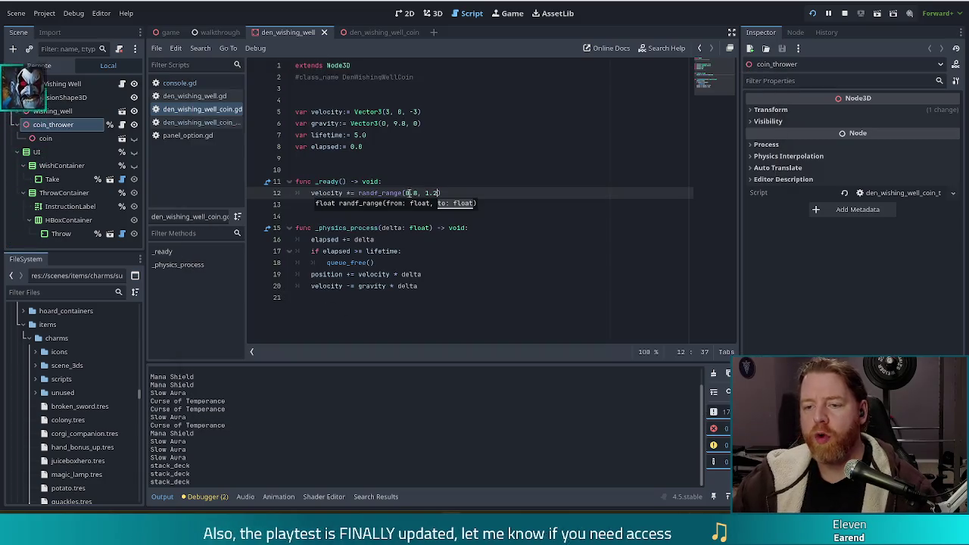
key(BackSpace)
text(76930/Falinere_Fantasy/)
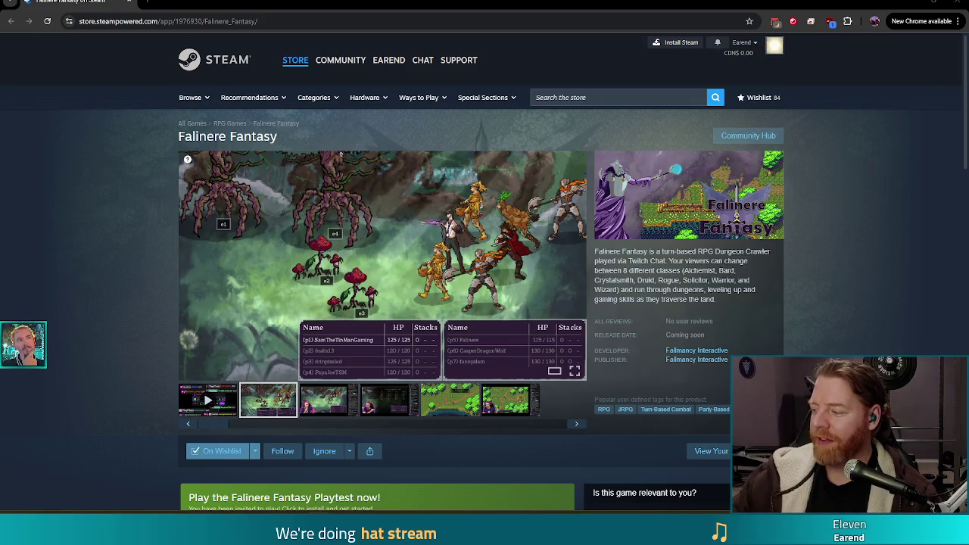
View a Falinere Fantasy screenshot full screen, then close the viewer
click(217, 406)
click(577, 371)
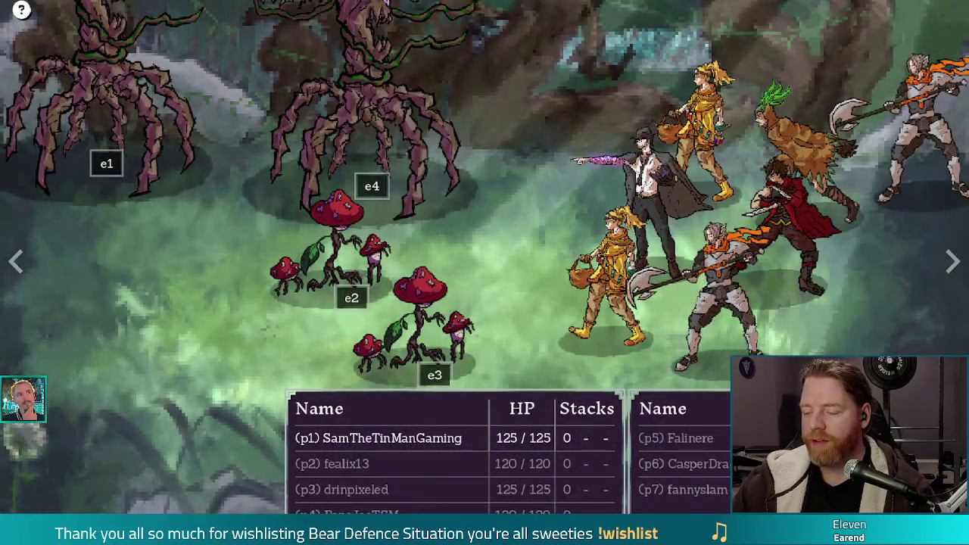
key(Escape)
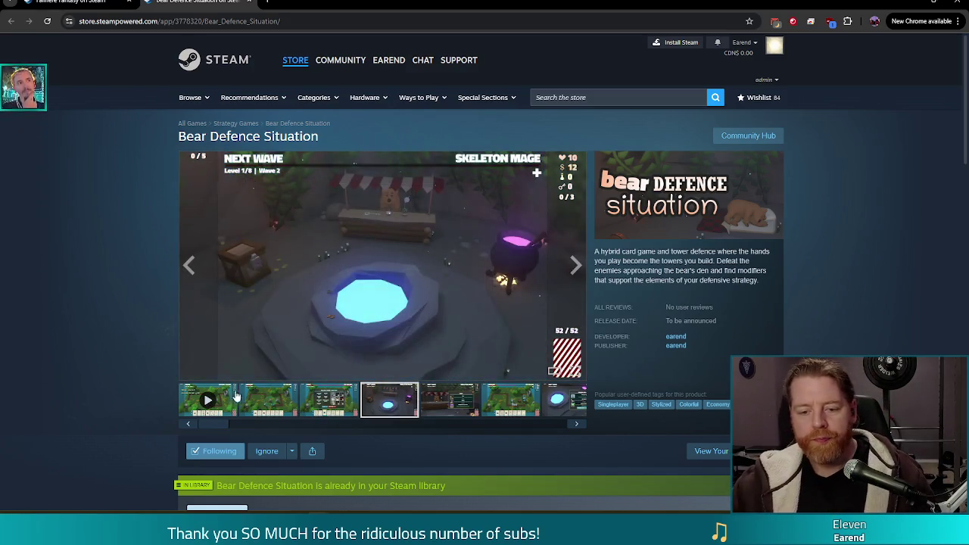
Play the Bear Defence Situation trailer full screen and browse the store page media
click(191, 411)
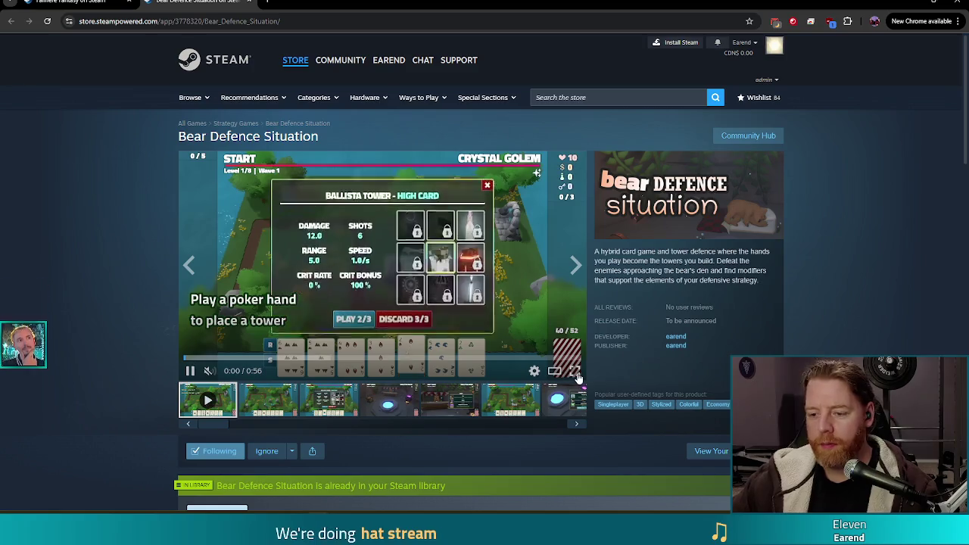
click(574, 372)
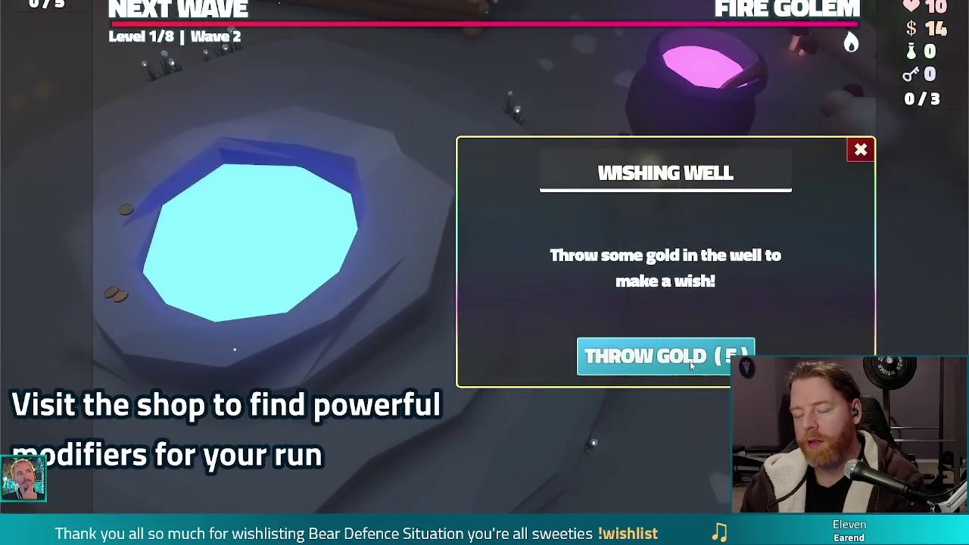
click(623, 360)
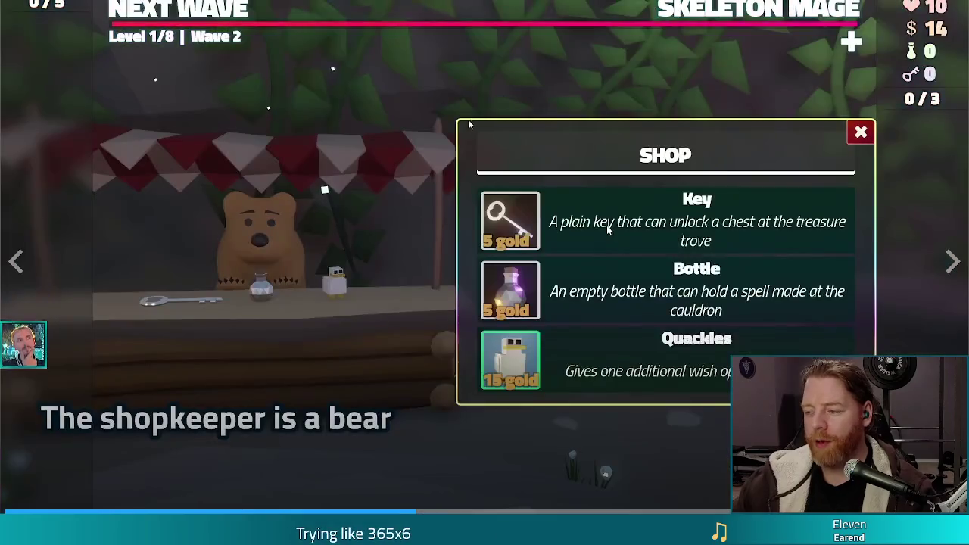
click(512, 221)
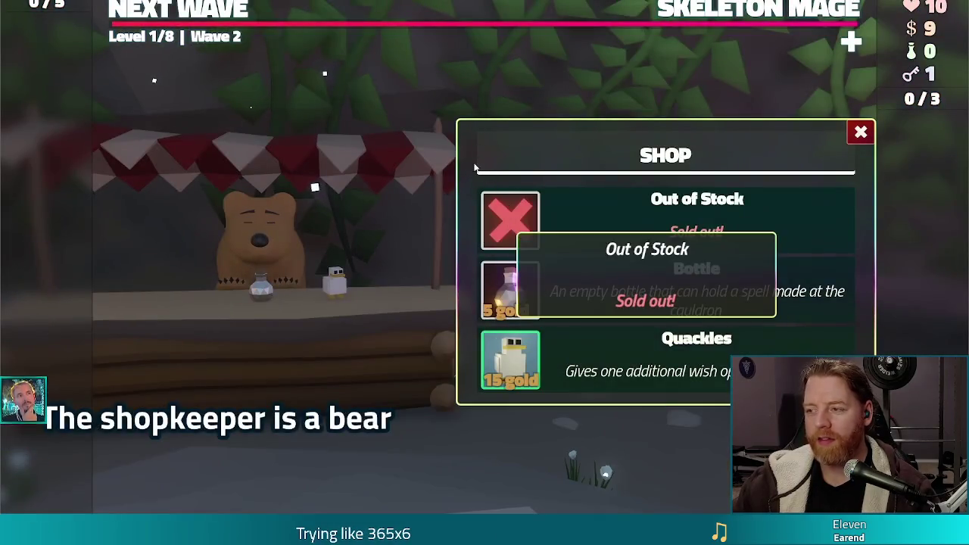
click(277, 224)
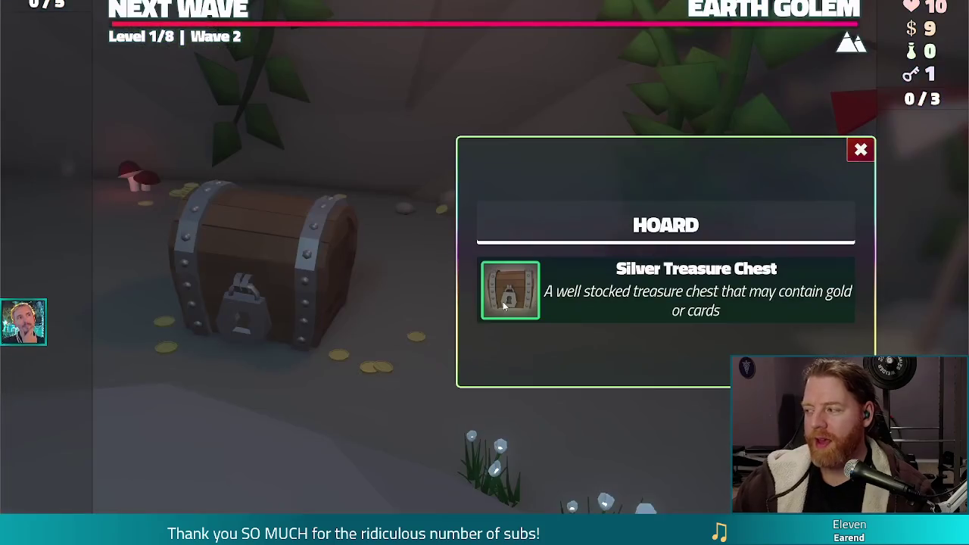
click(502, 301)
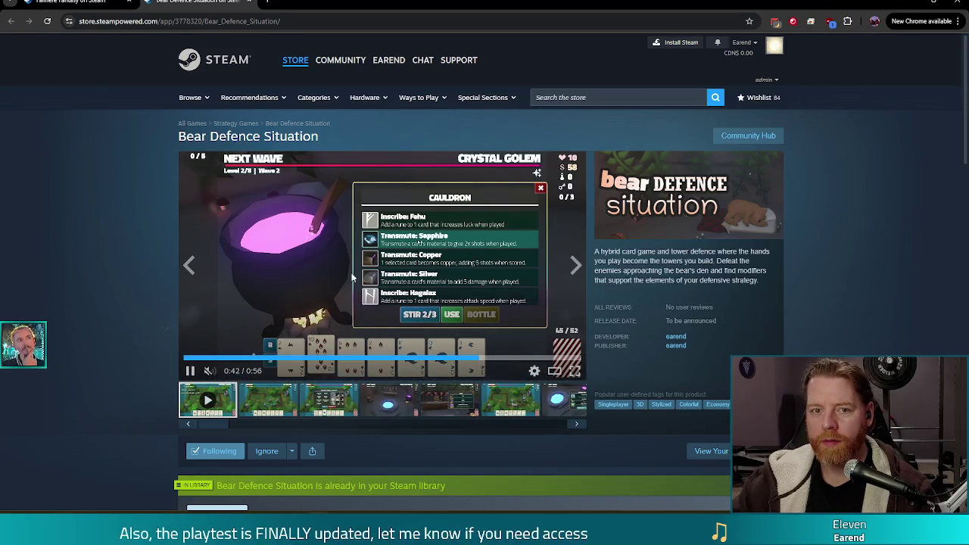
Close the in-game console and open the shop in the running game
mouse_move(327, 68)
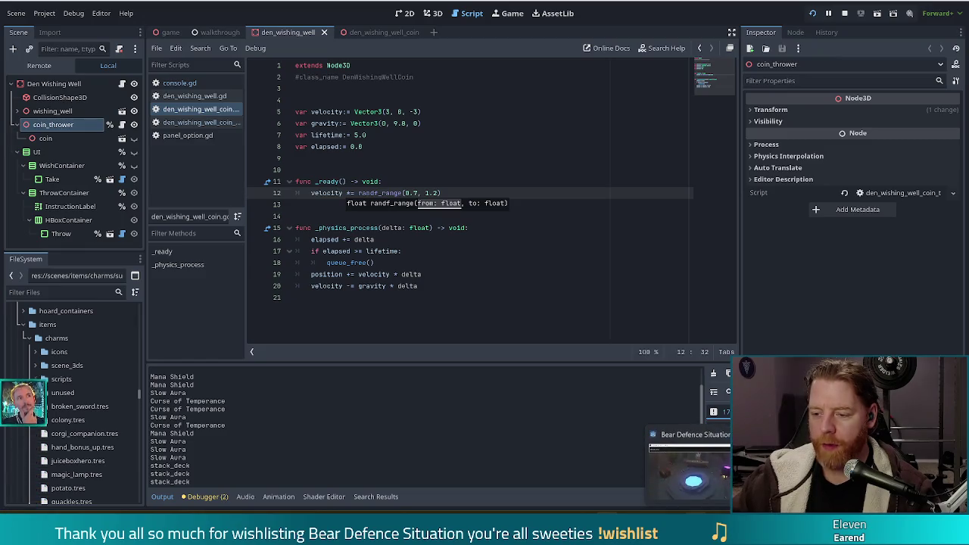
key(Return)
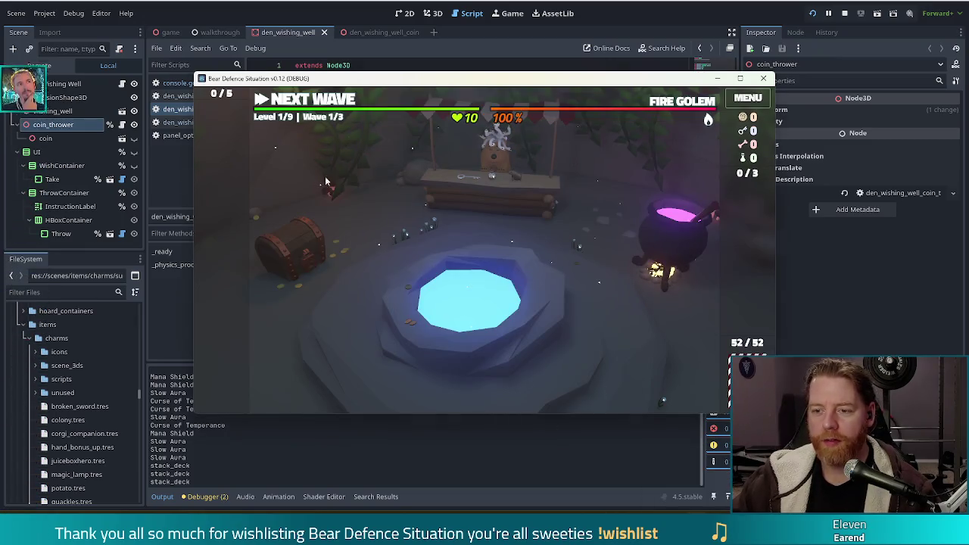
click(488, 195)
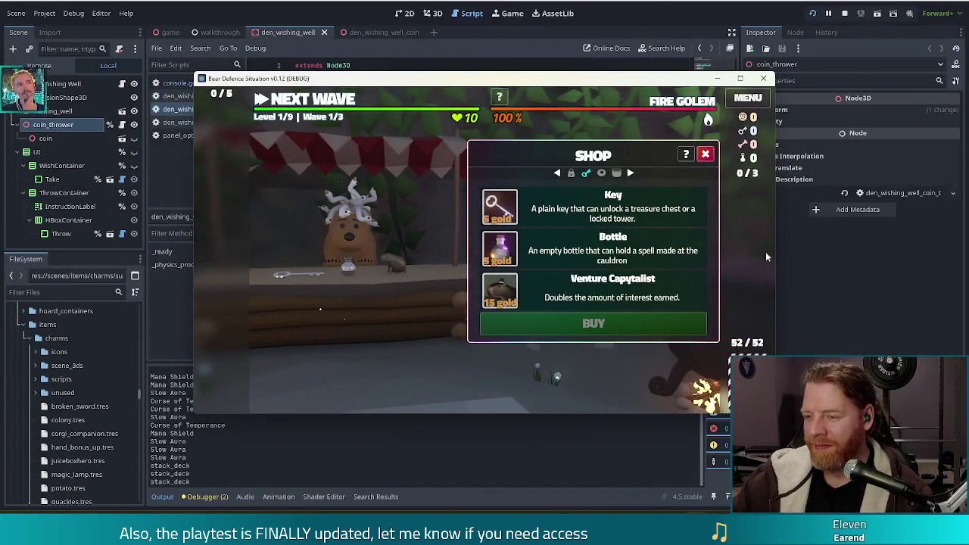
Close the Shop panel offering Key, Bottle and Venture Capytalist
click(705, 154)
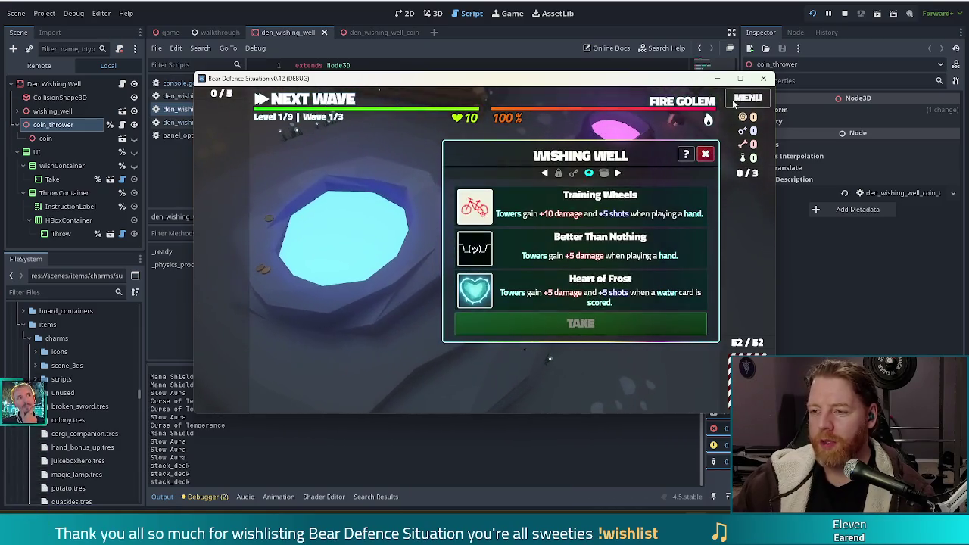
Open the debug console, maximize the game window, and run throw_coin
key(grave)
text(throw_coin)
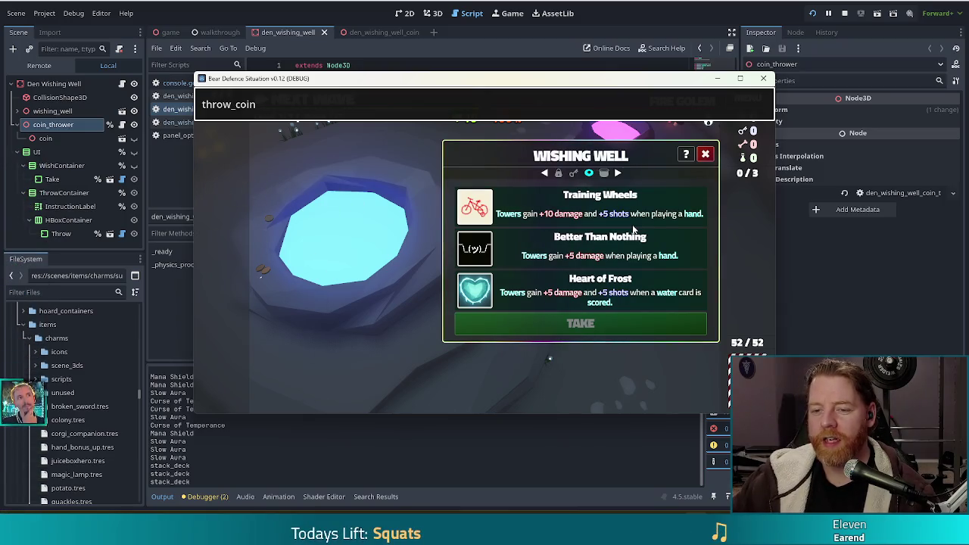
click(740, 78)
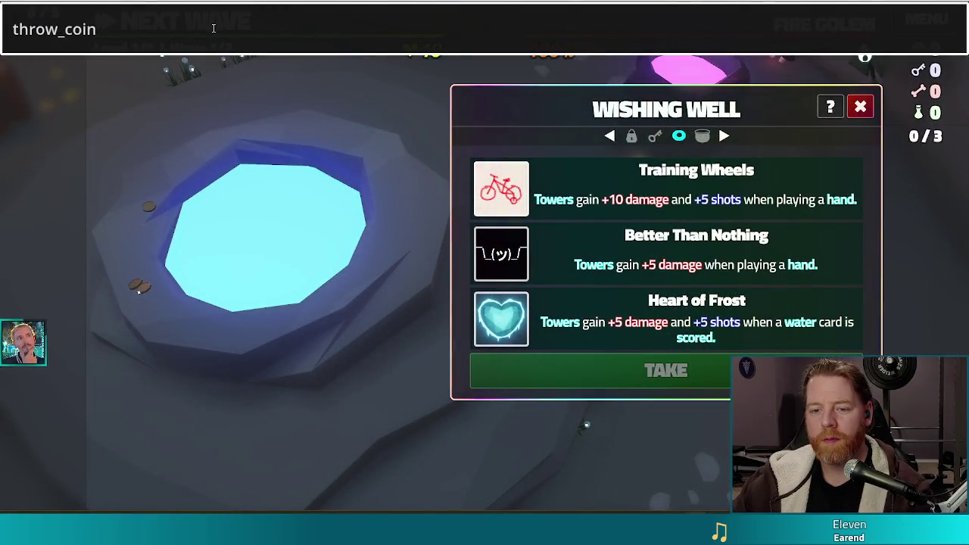
key(Return)
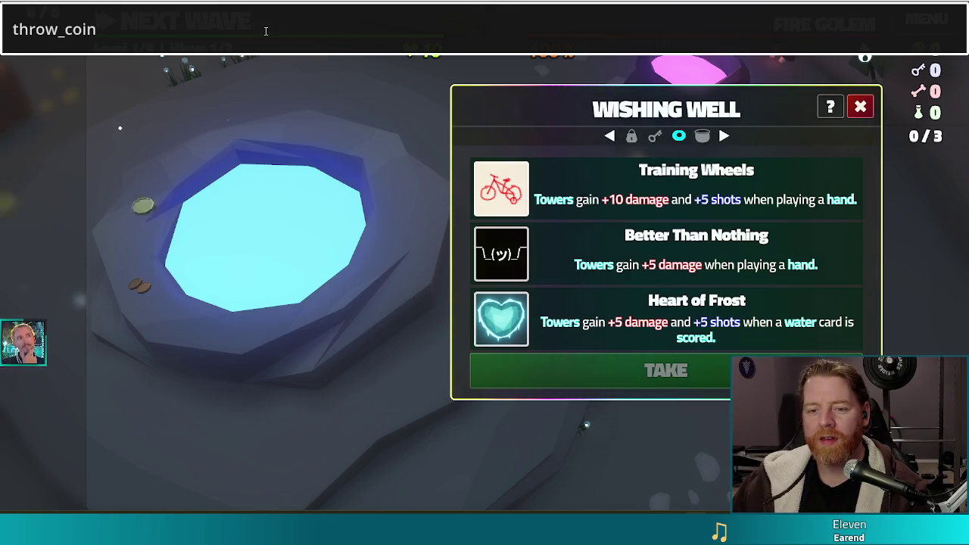
Run throw_coin three more times to land coins at the well's rim, then close the Wishing Well window
key(Return)
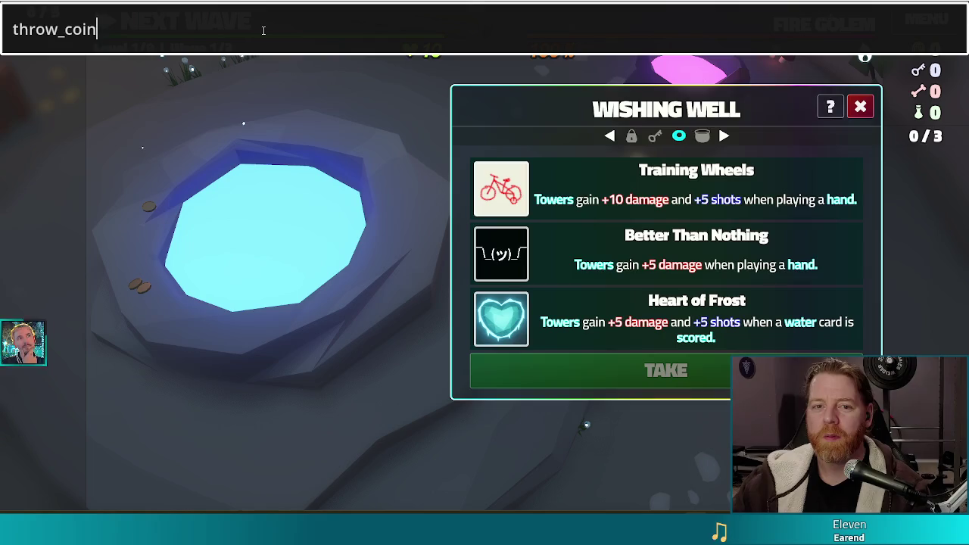
key(Return)
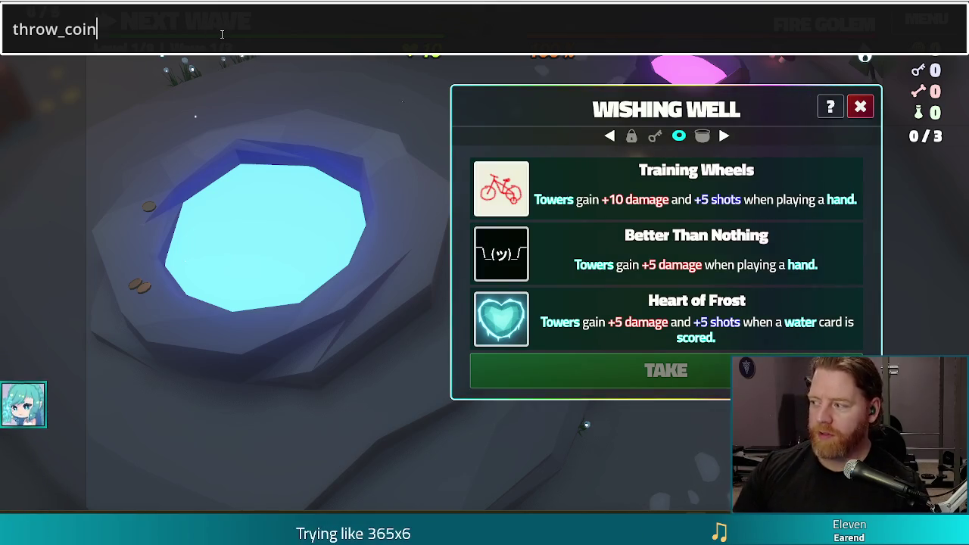
key(Return)
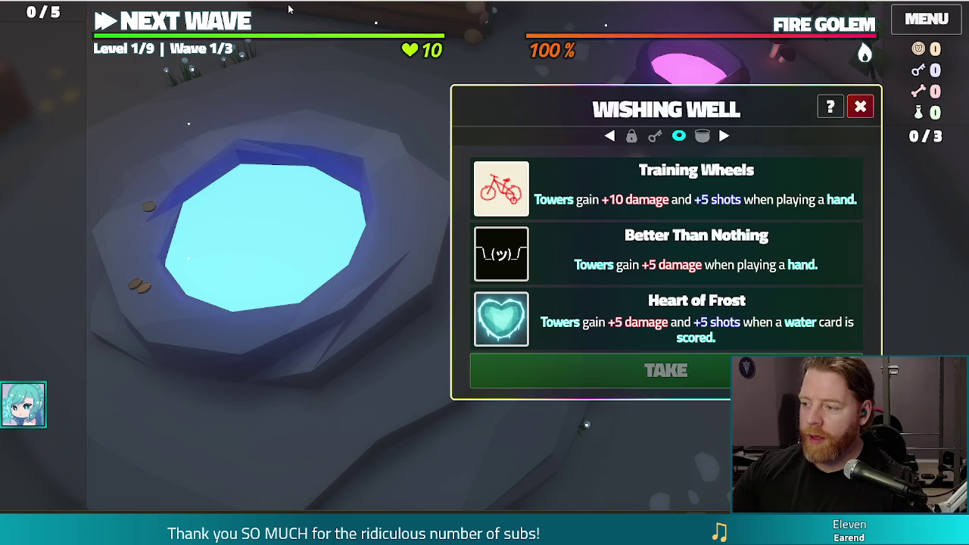
click(860, 112)
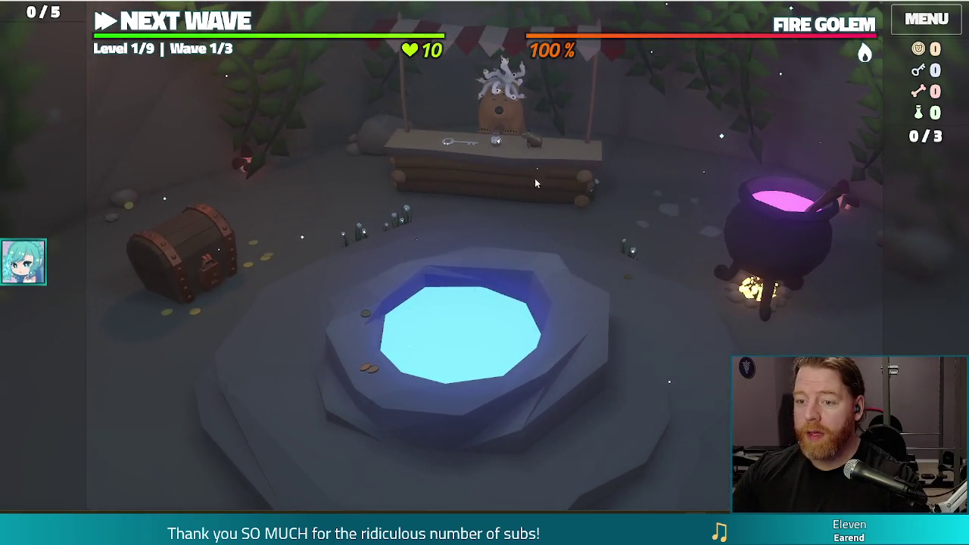
Open the Shop at the stall, offering Key, Bottle and Venture Capytalist
click(534, 178)
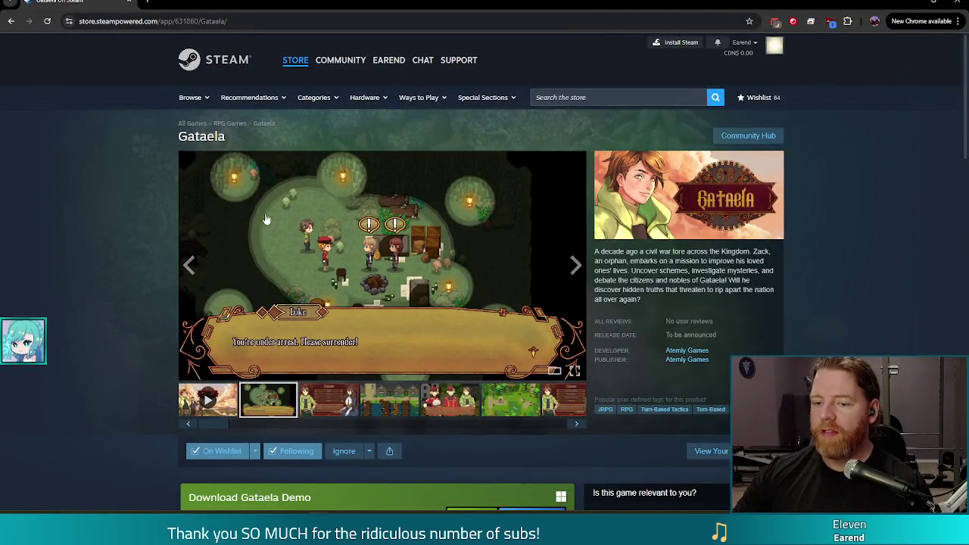
Play the Gataela trailer and watch it full screen
click(207, 399)
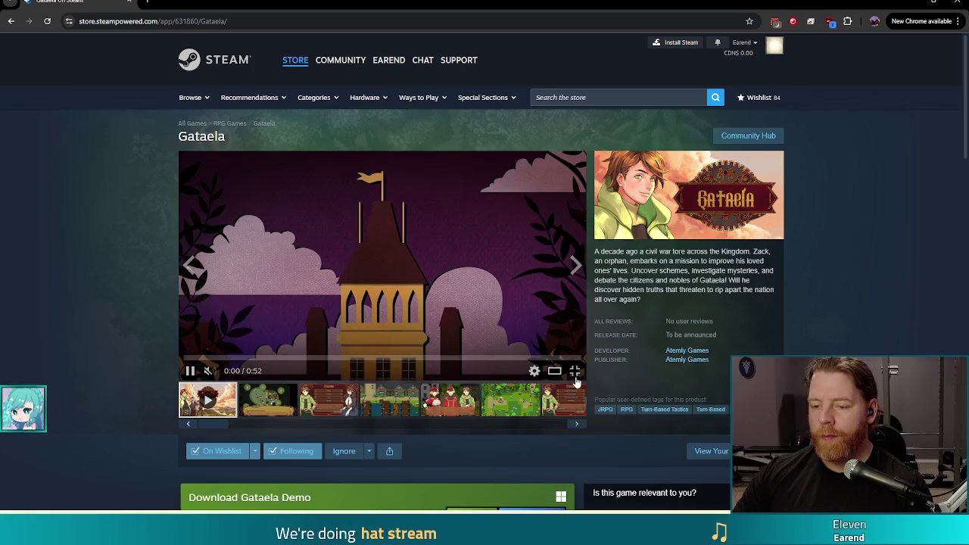
click(574, 376)
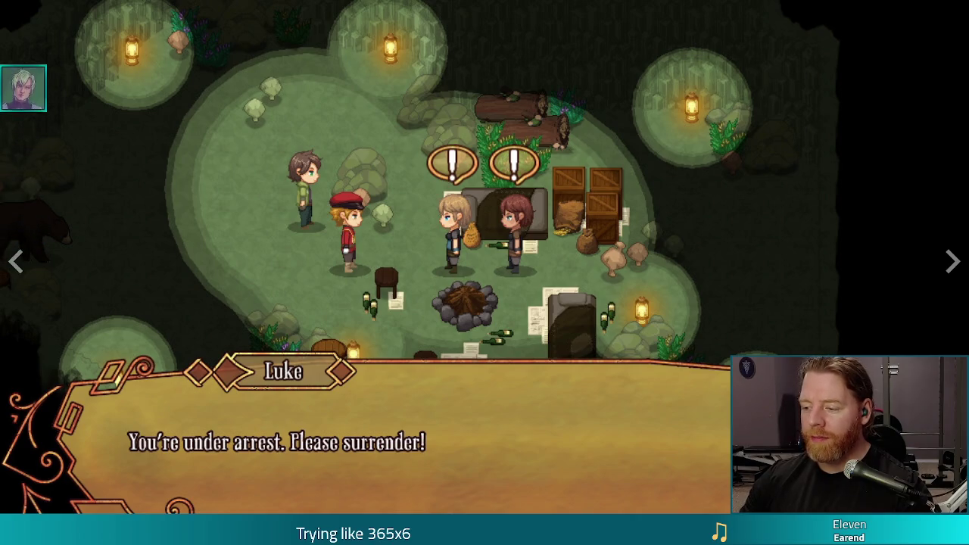
Exit the full-screen media view back to the Gataela store page
click(689, 268)
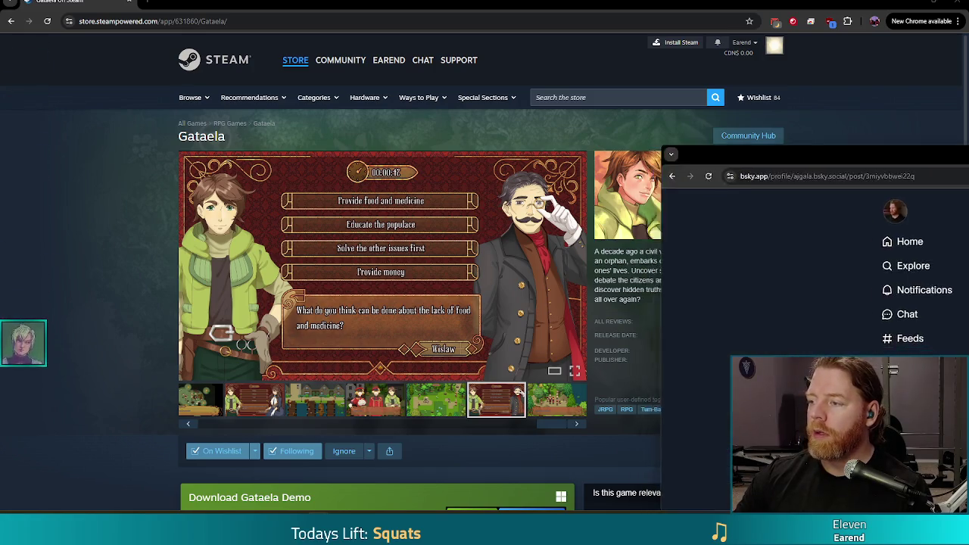
View the Bluesky post's artwork full size, then minimize Chrome and pet the shopkeeper bear
key(ctrl+Tab)
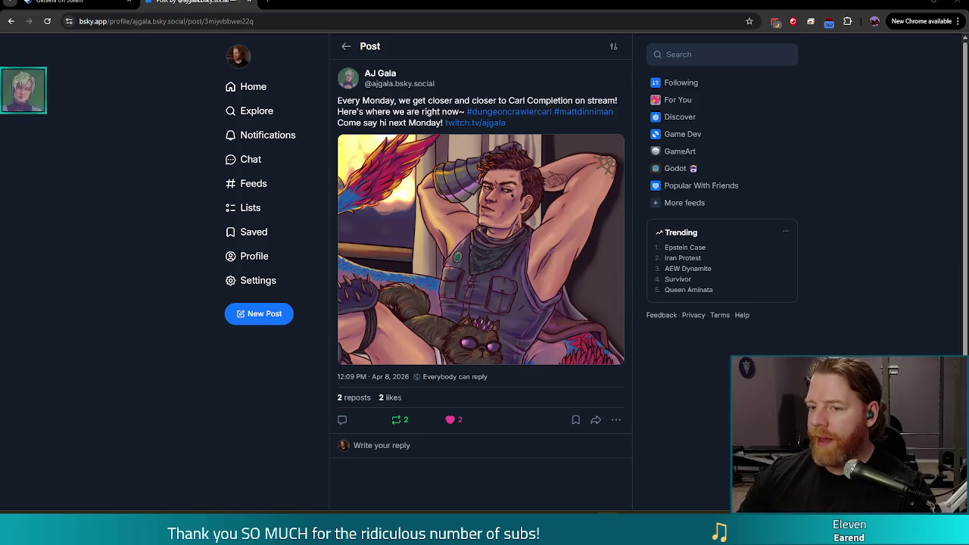
click(598, 311)
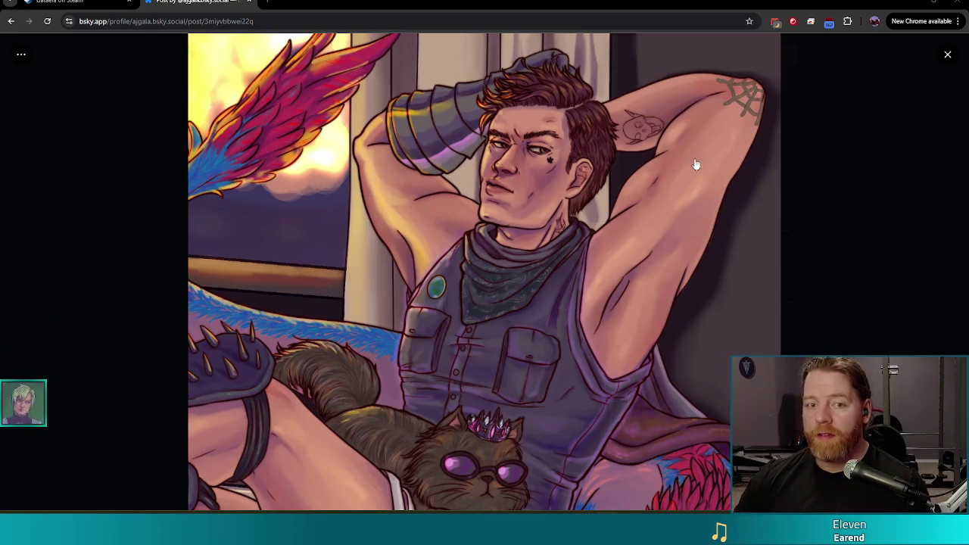
click(941, 1)
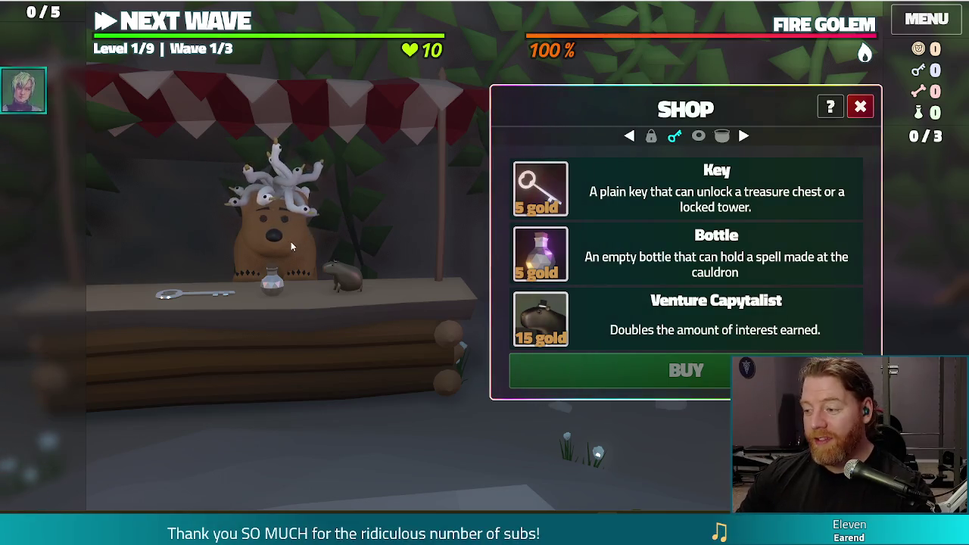
click(278, 250)
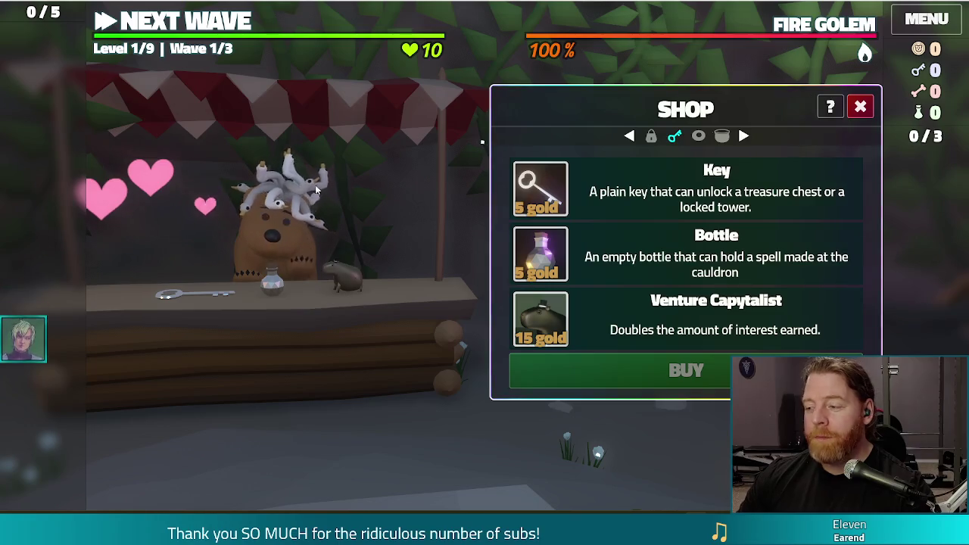
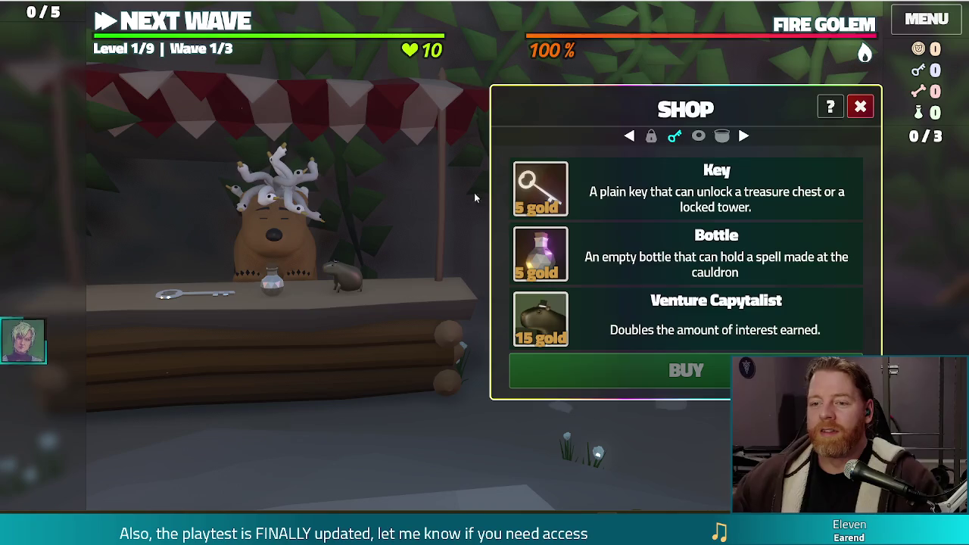
Close the Shop and open the Wishing Well to see its three wish choices
click(859, 106)
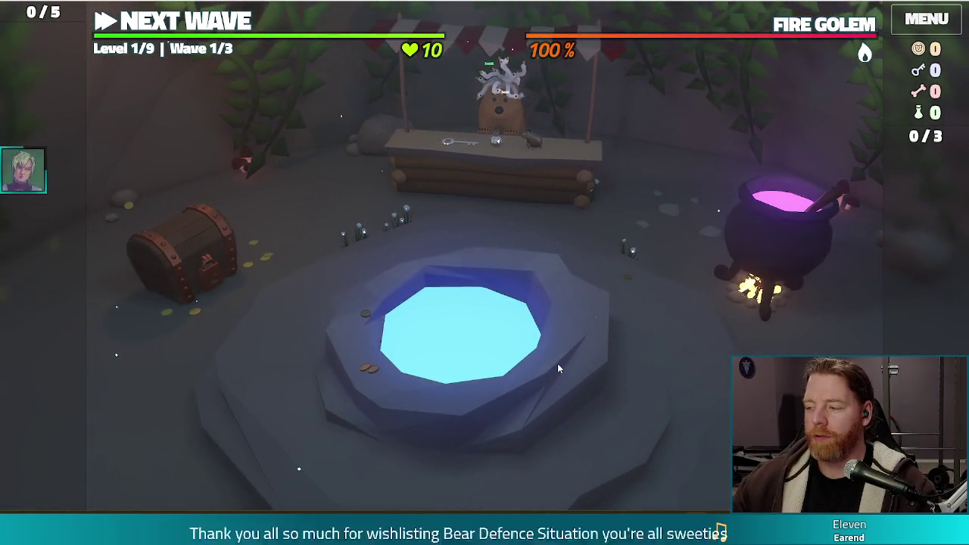
click(557, 363)
text(throw_coin)
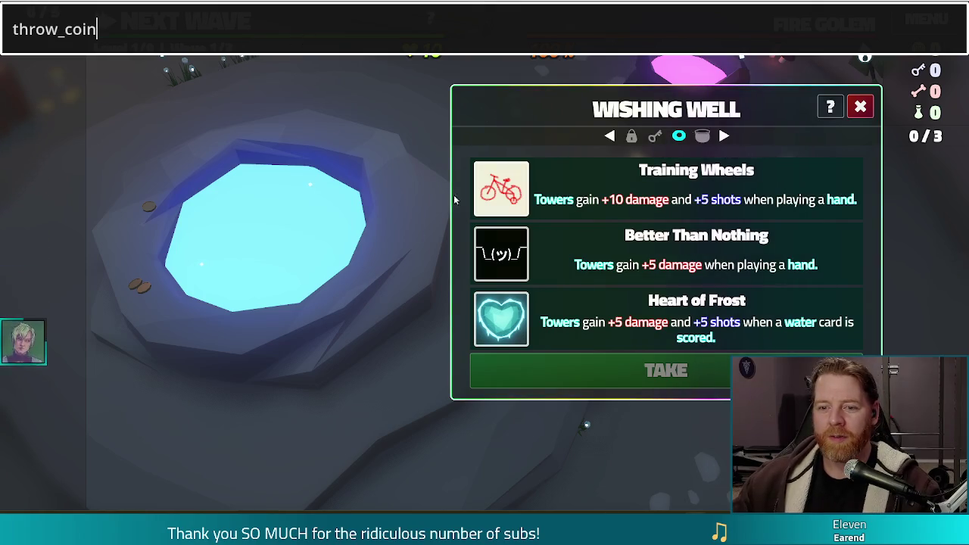
Stop the running game with F8 to return to the coin script in the editor
mouse_move(493, 282)
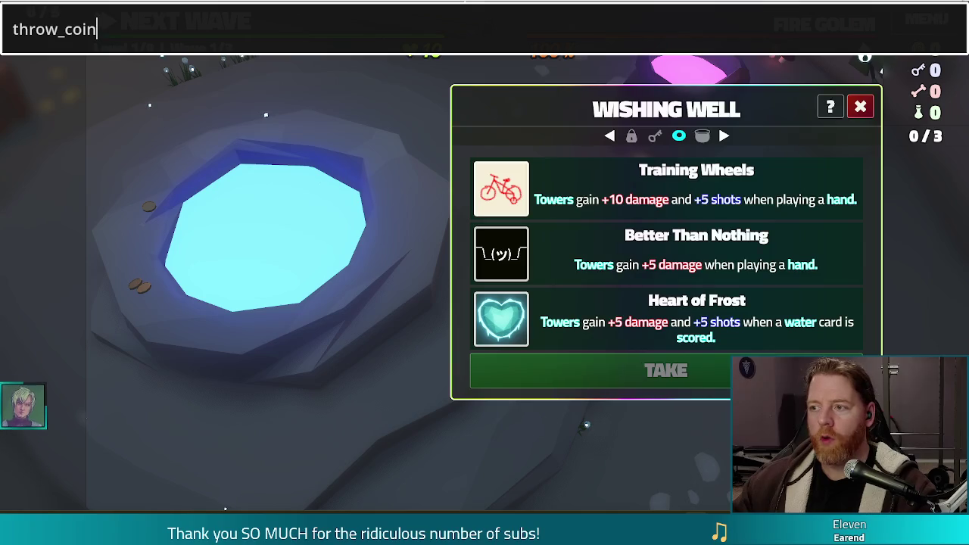
key(F8)
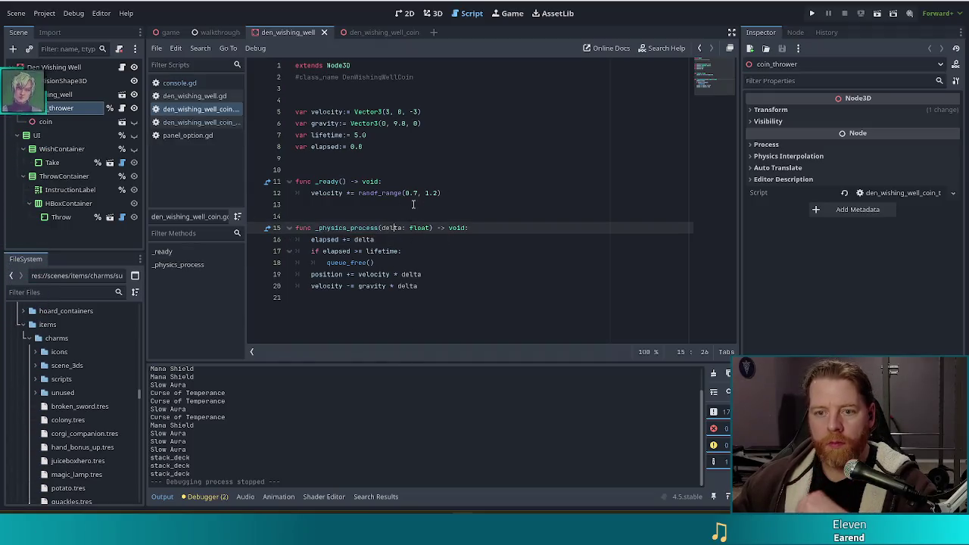
Check the coin thrower script, copy console.gd's five-coin _throw_coin loop, and open den_wishing_well.gd
key(Up)
key(Up)
key(Up)
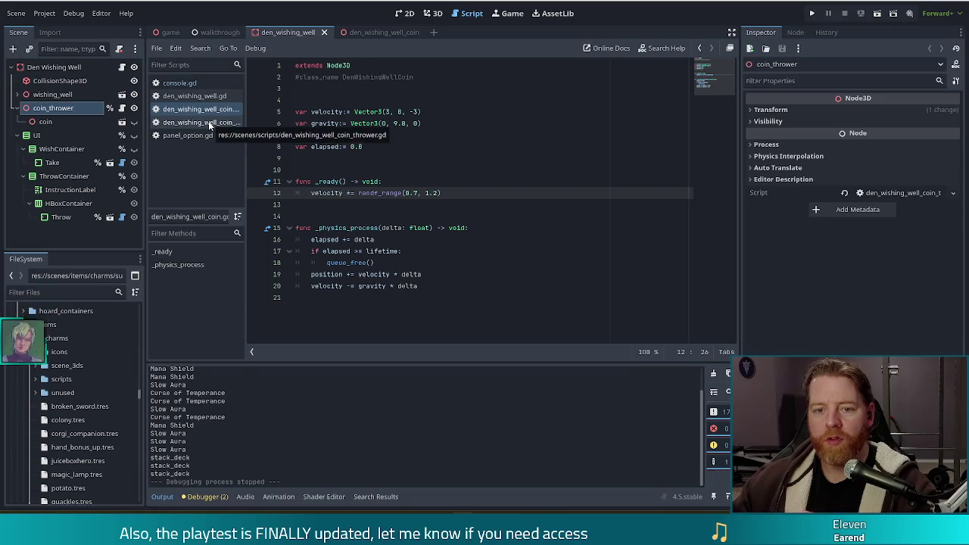
click(196, 121)
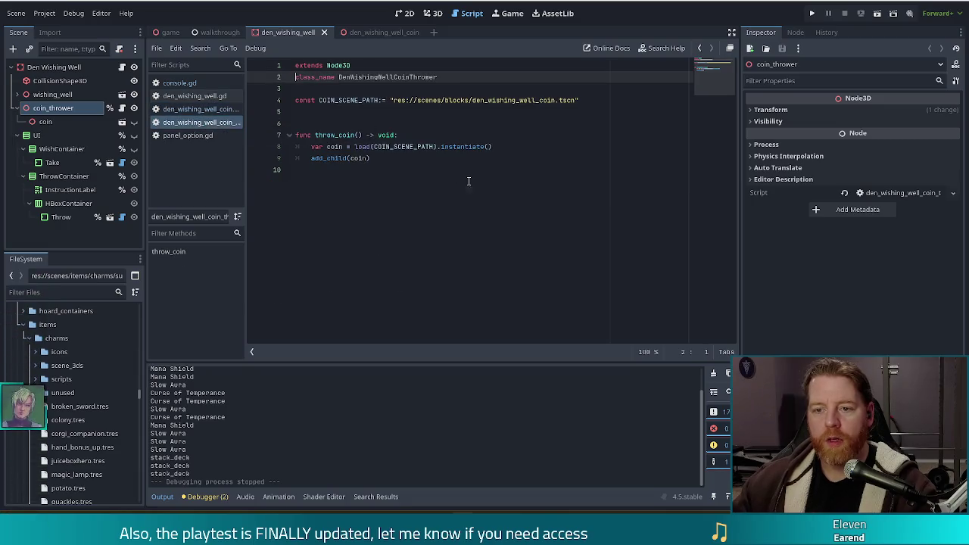
click(426, 158)
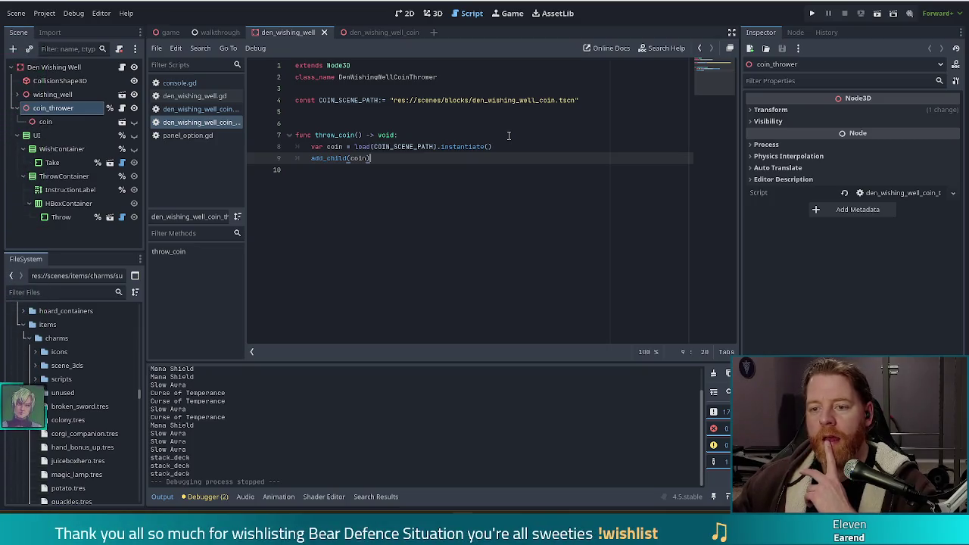
click(179, 83)
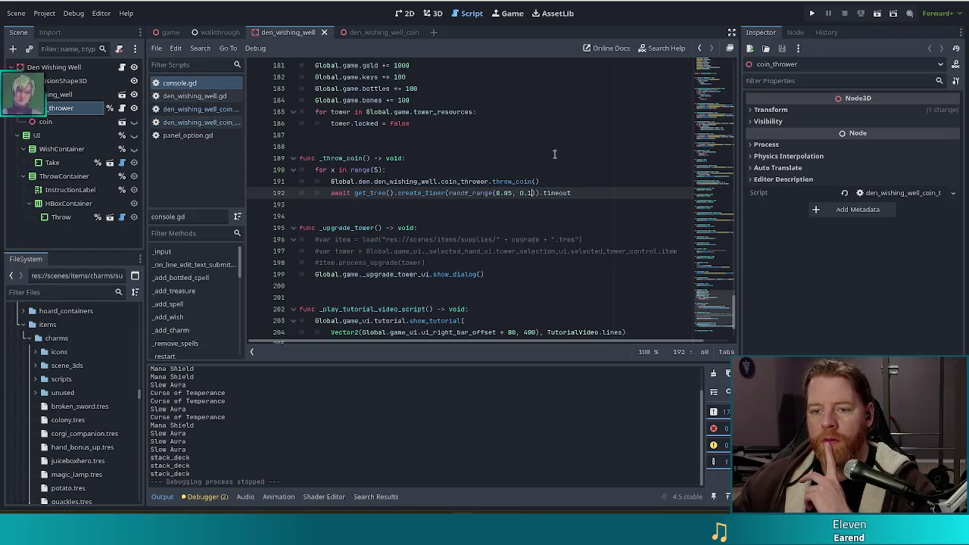
drag(588, 192, 593, 163)
key(ctrl+c)
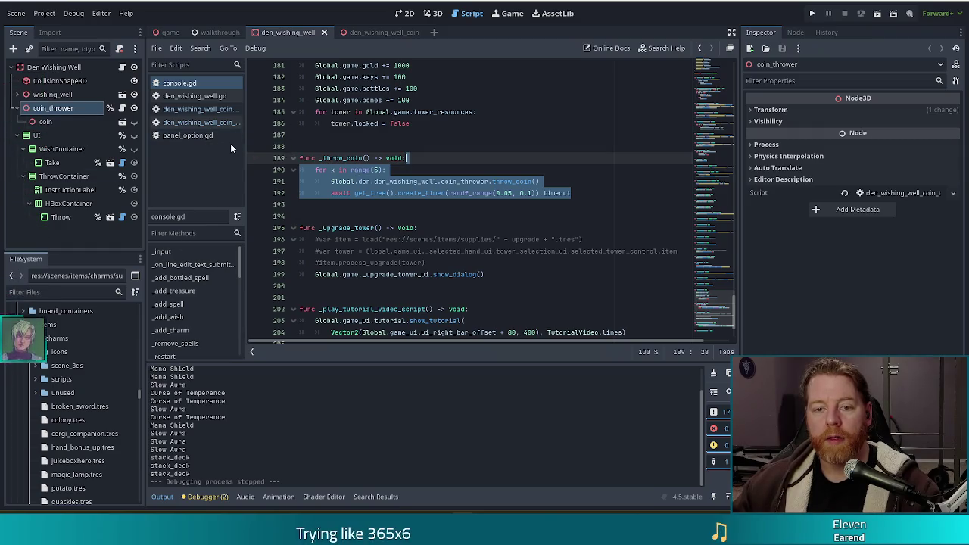
click(205, 96)
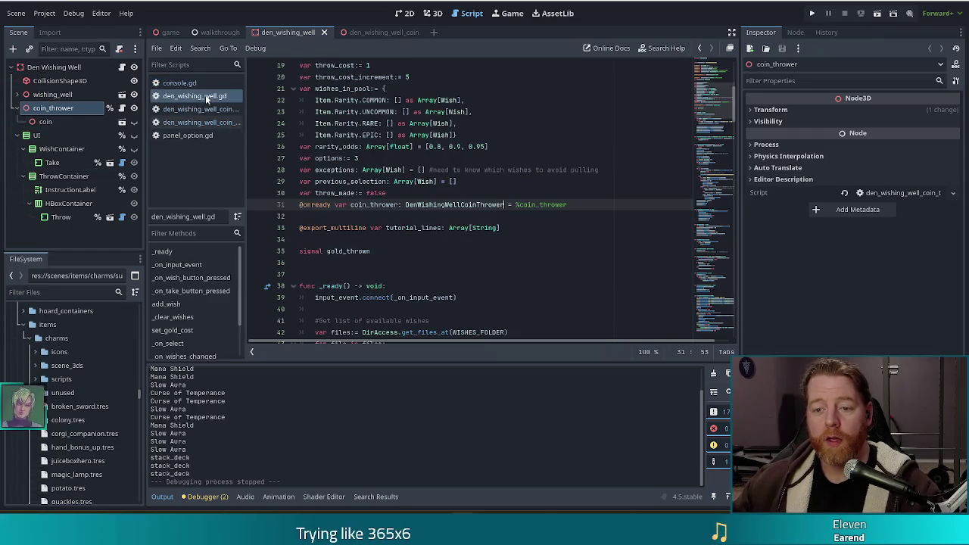
Paste the coin-throwing loop after gold_thrown.emit() in _on_wish_button_pressed, with a blank line above
click(197, 278)
scroll(507, 229, down, 6)
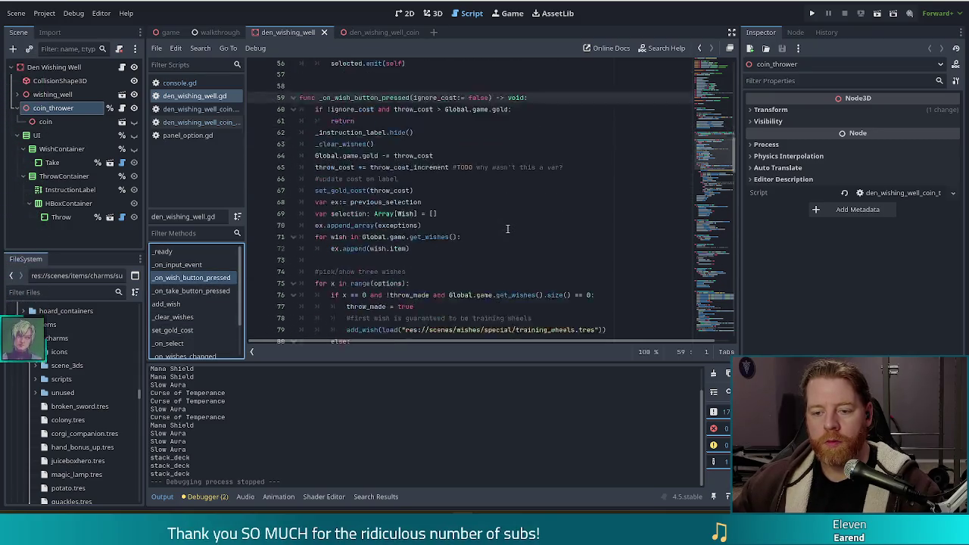
scroll(507, 229, down, 4)
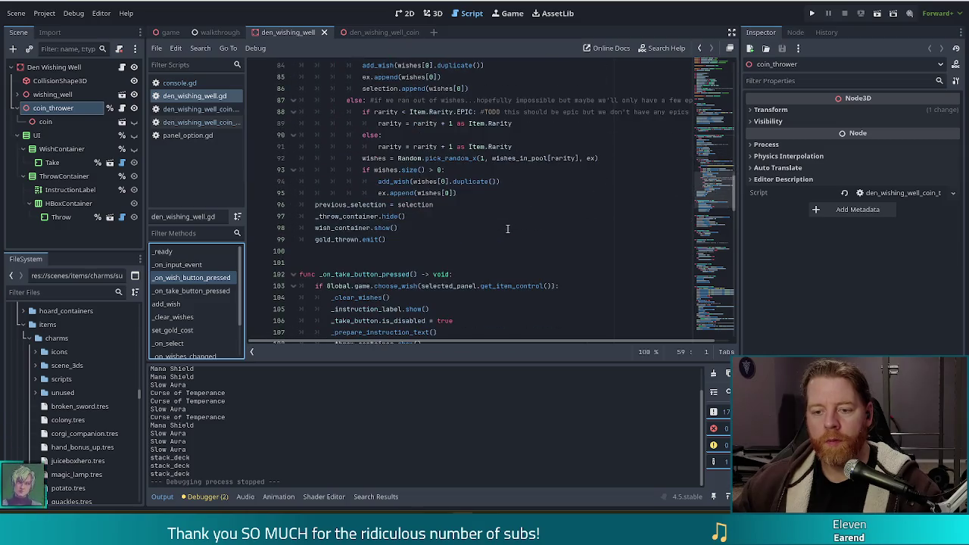
click(414, 241)
key(Up)
key(Up)
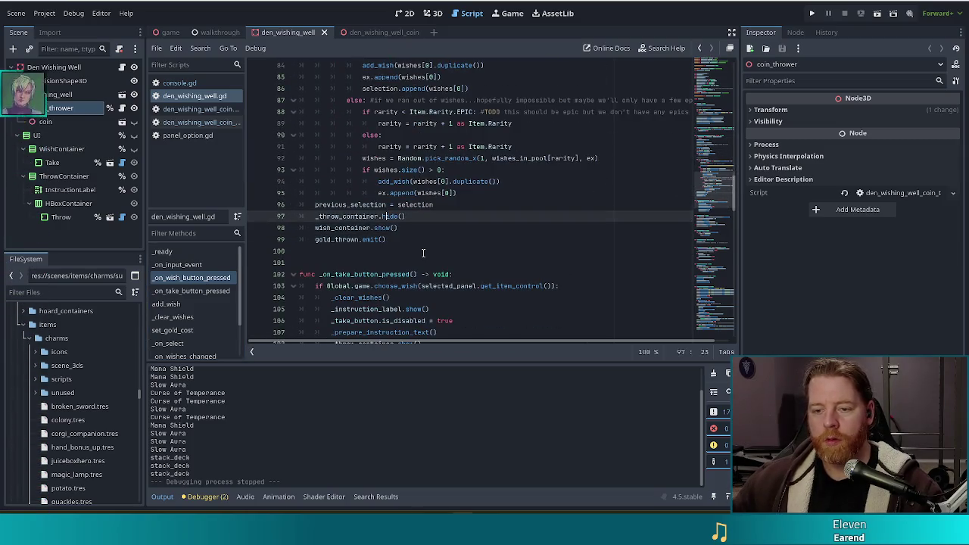
key(Return)
key(ctrl+v)
key(Return)
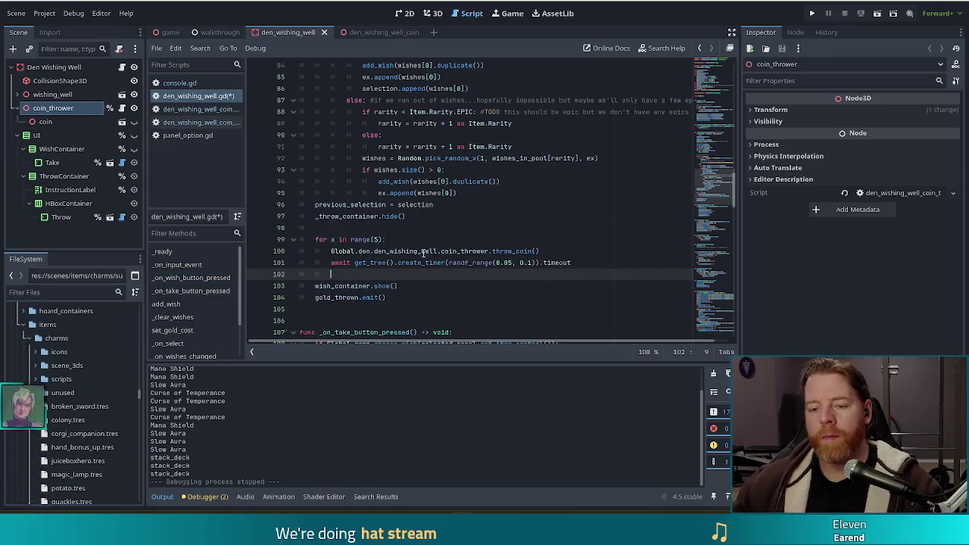
key(ctrl+z)
key(ctrl+z)
key(ctrl+z)
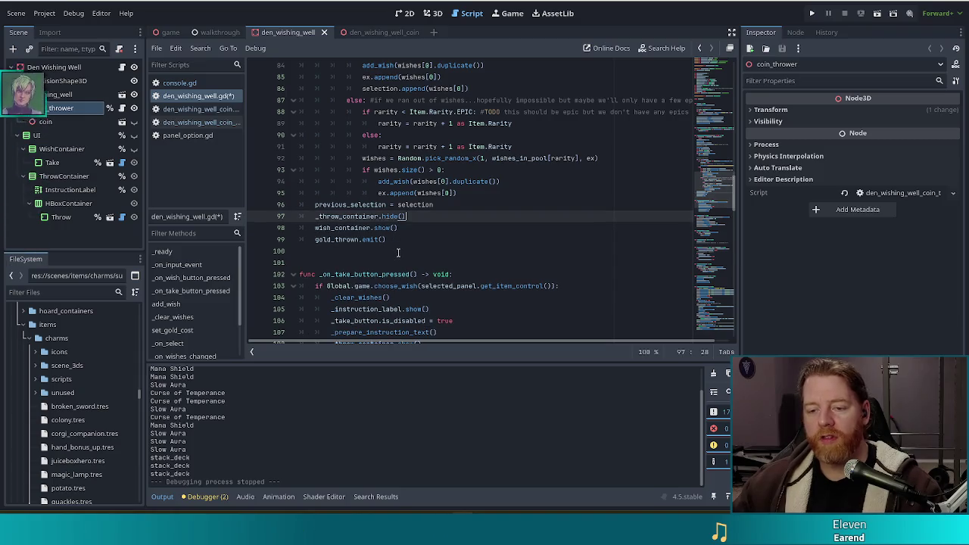
click(409, 241)
key(ctrl+v)
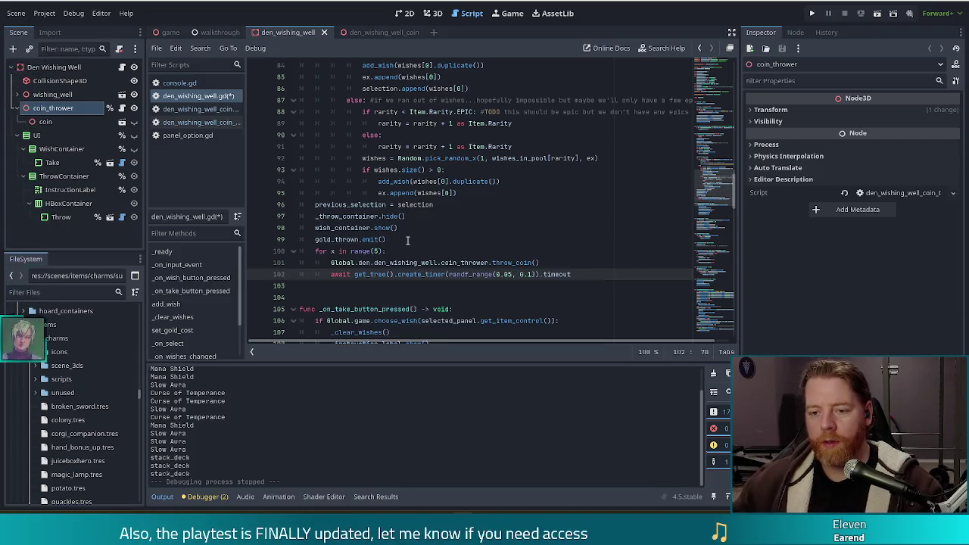
click(406, 240)
key(Return)
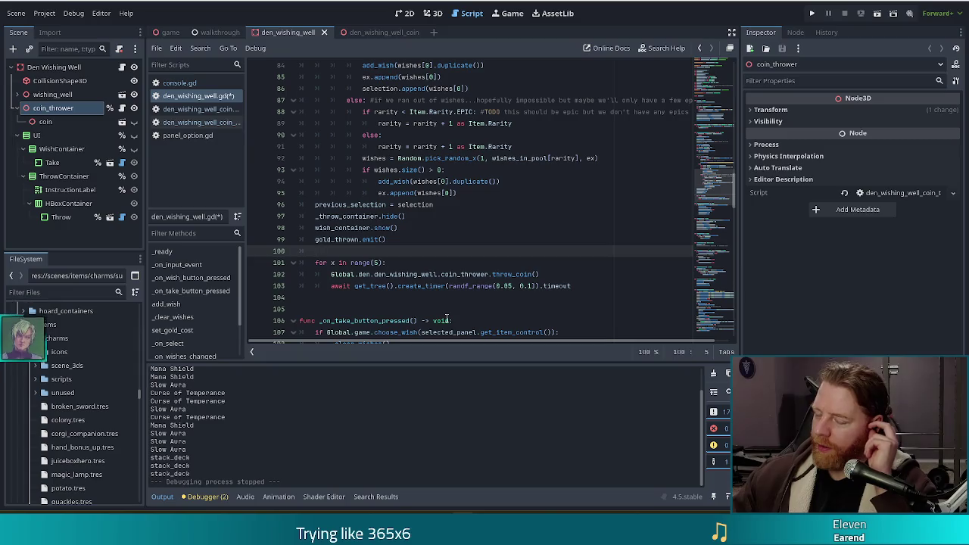
Delete the fixed count 5 from the loop's range()
click(523, 287)
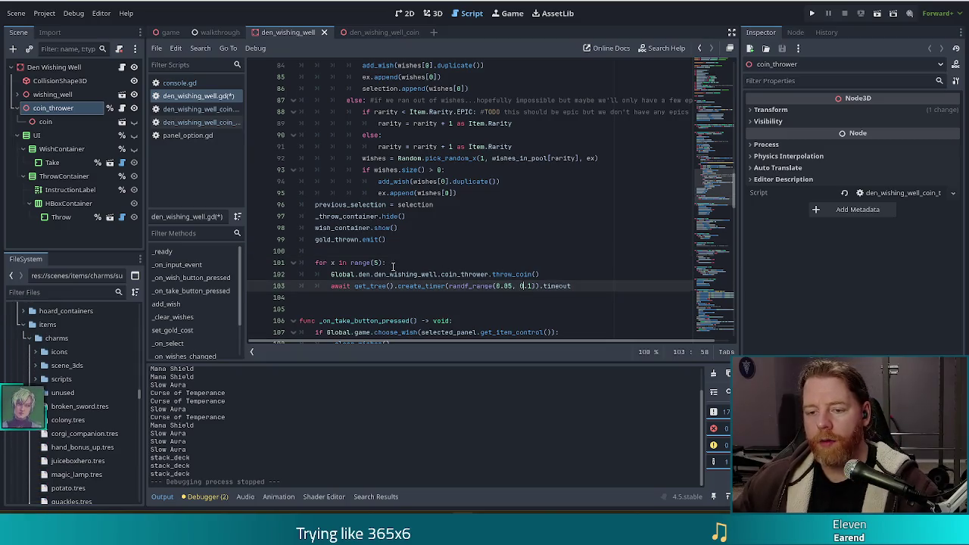
click(378, 263)
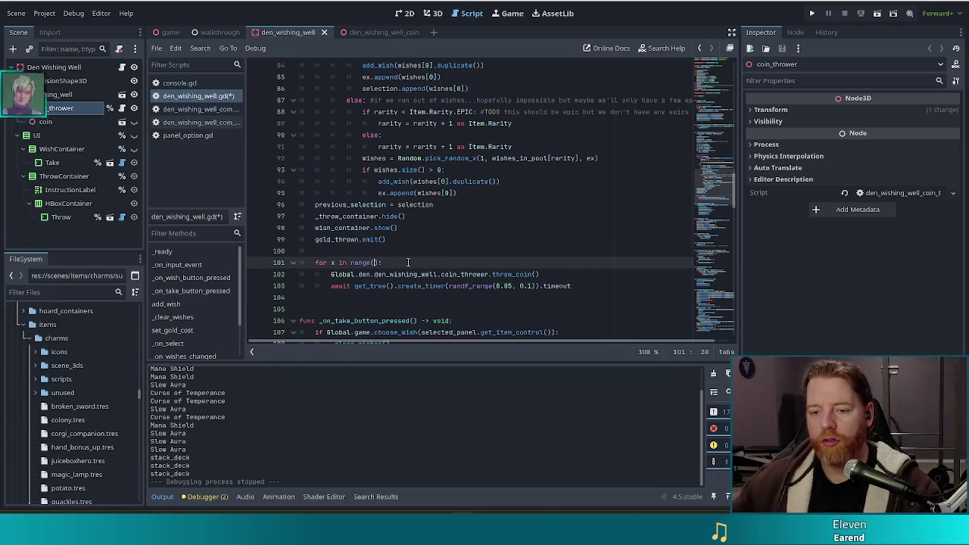
key(BackSpace)
scroll(424, 257, up, 5)
scroll(440, 252, up, 5)
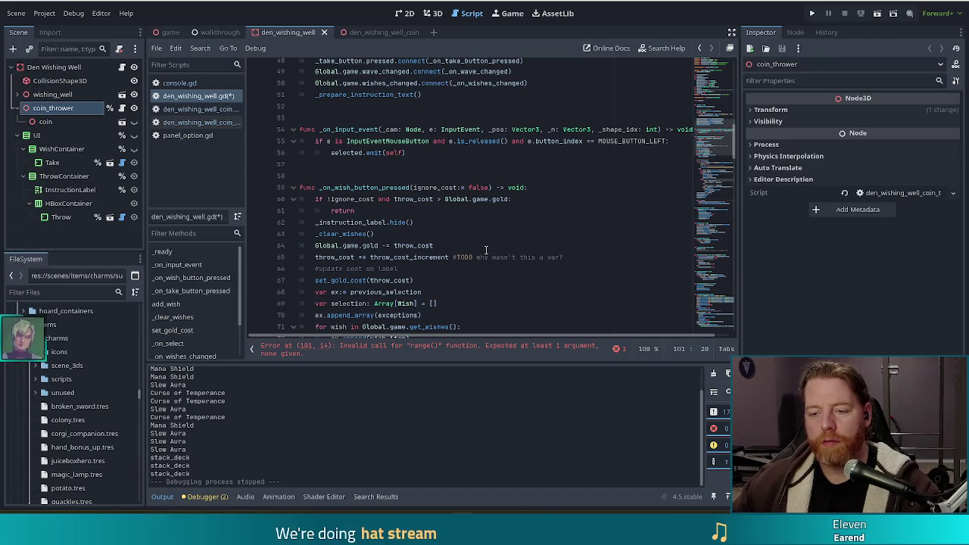
Set the loop range to throw_cost - throw_cost_increment, save the script, and run the game
mouse_move(722, 134)
mouse_down()
mouse_move(720, 203)
mouse_move(719, 195)
mouse_up()
text(1w_cost)
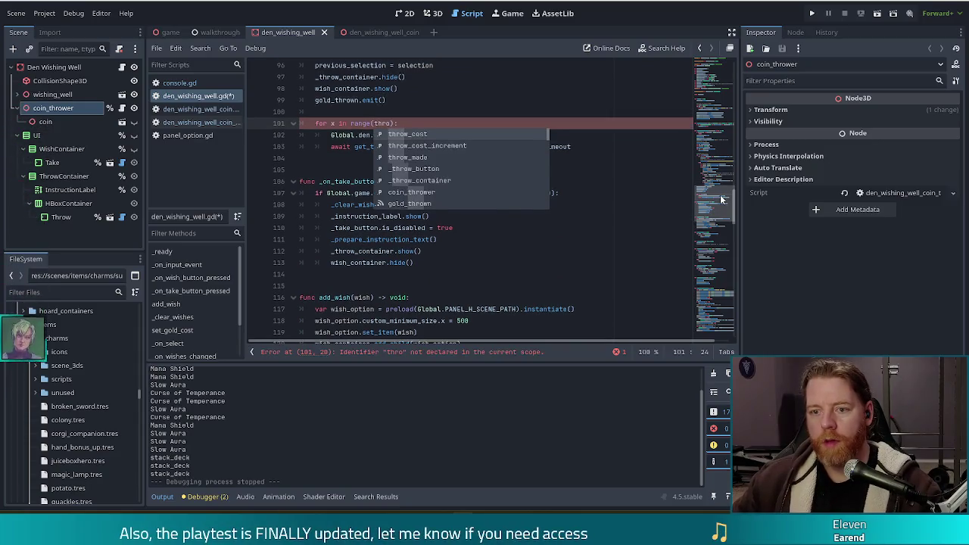
text(thr)
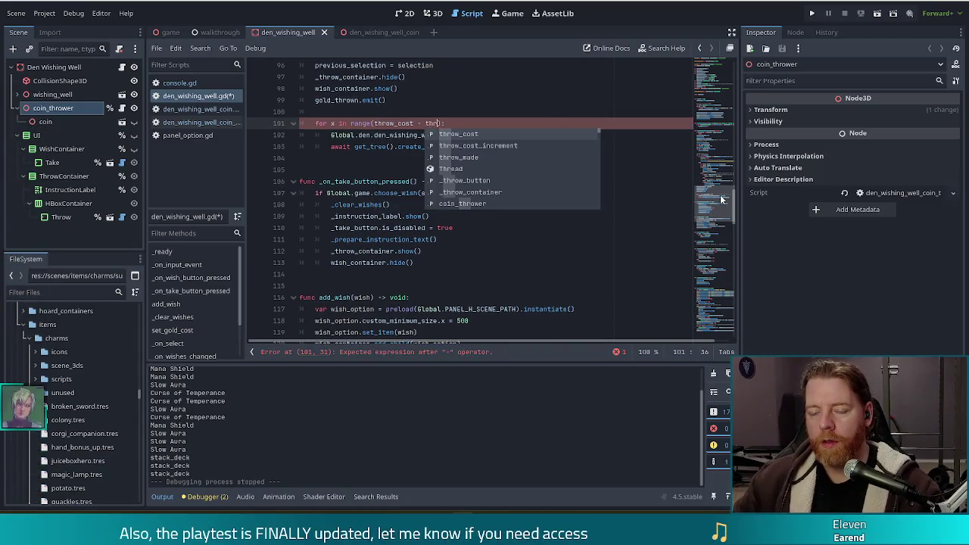
key(Return)
key(ctrl+s)
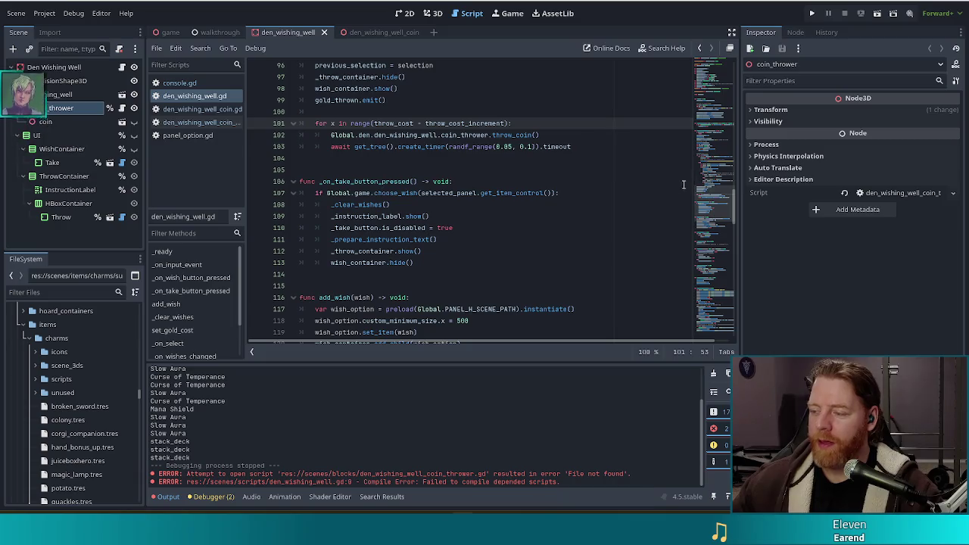
click(592, 147)
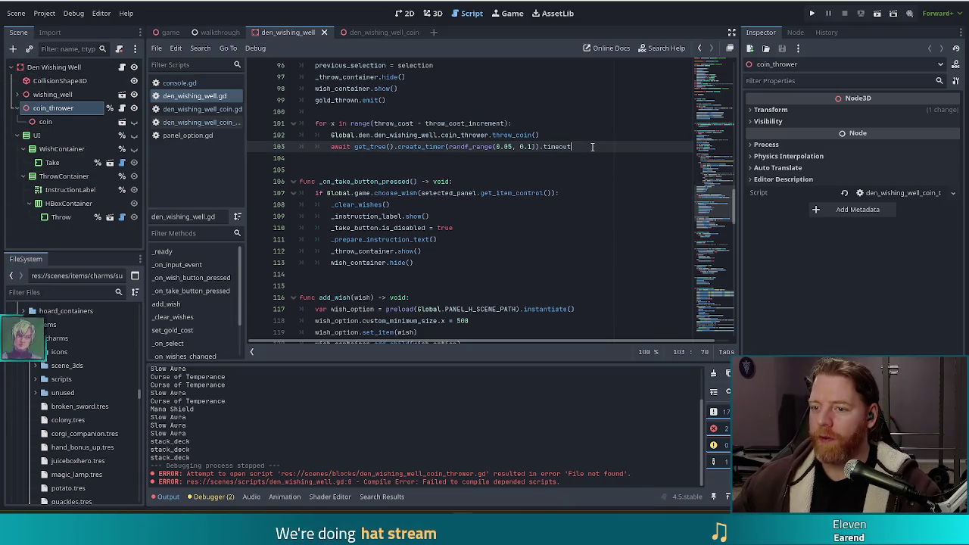
click(812, 13)
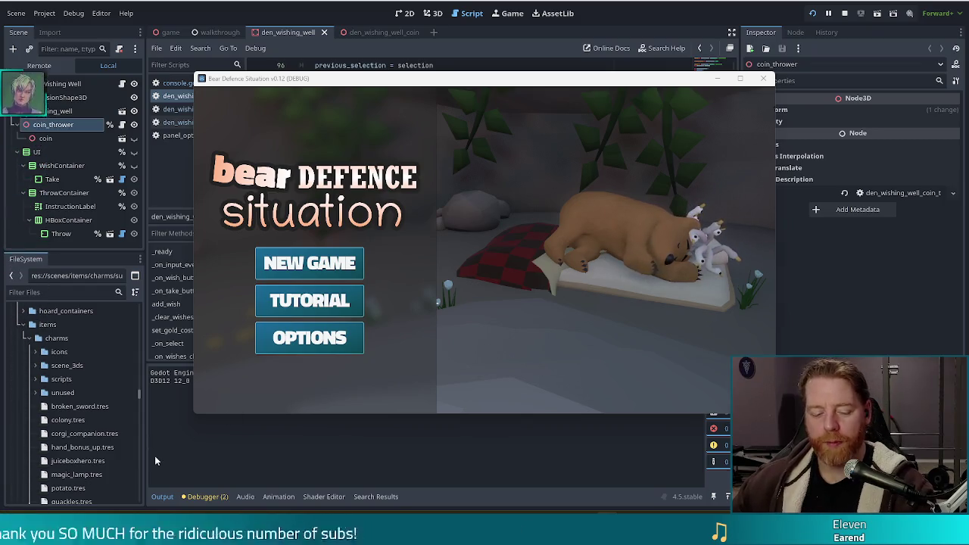
Start a new game, throw 5 coins into the wishing well, then return to the script editor
click(305, 266)
click(541, 308)
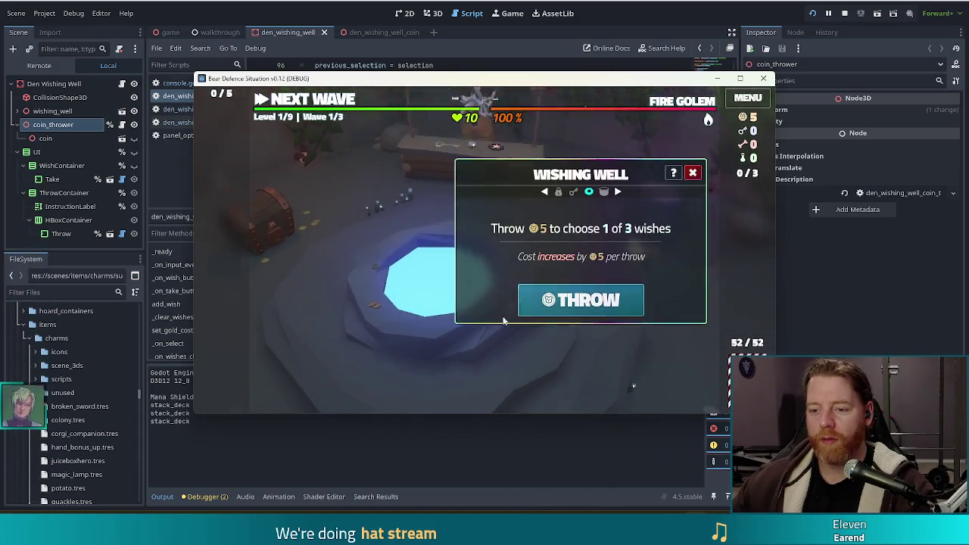
click(579, 304)
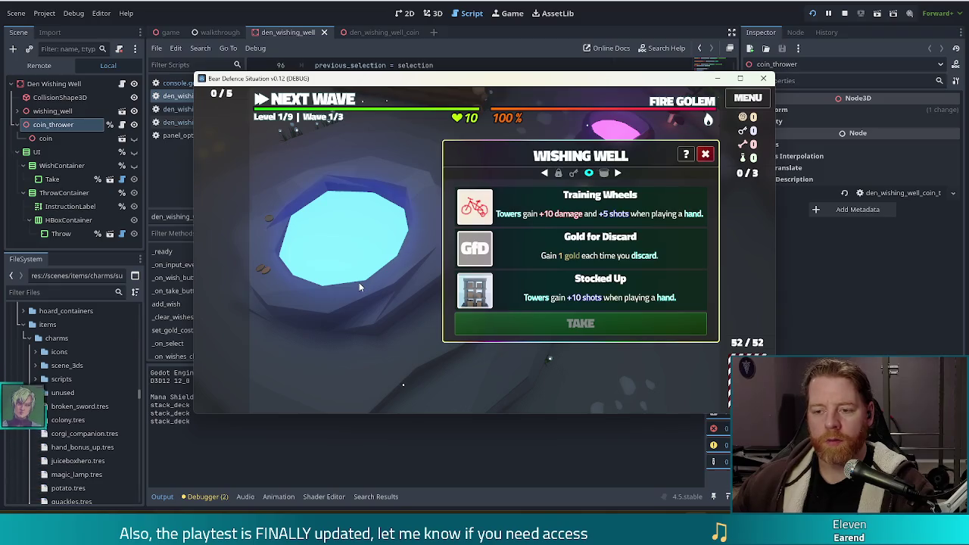
click(331, 423)
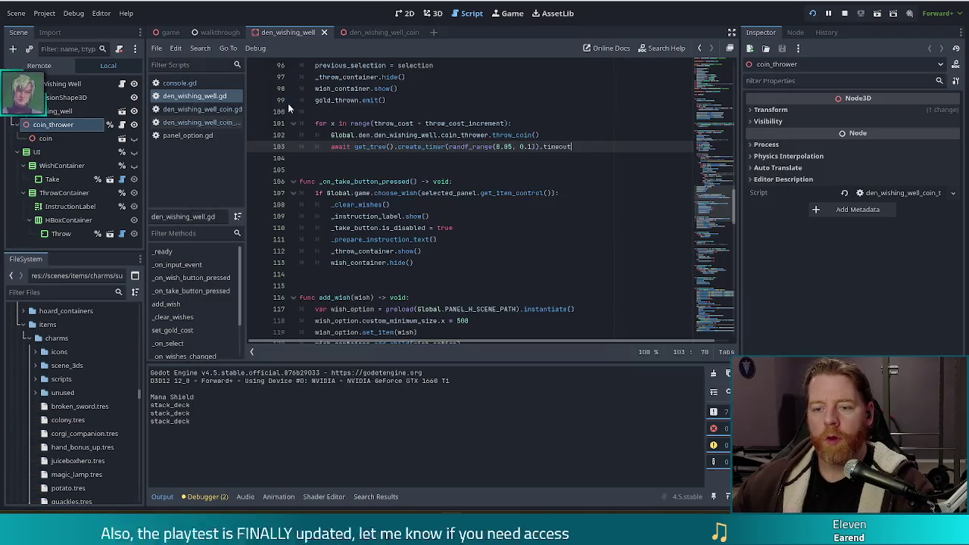
Move the coin loop from _on_take_button_pressed to the start of _on_wish_button_pressed
drag(574, 146, 572, 106)
key(BackSpace)
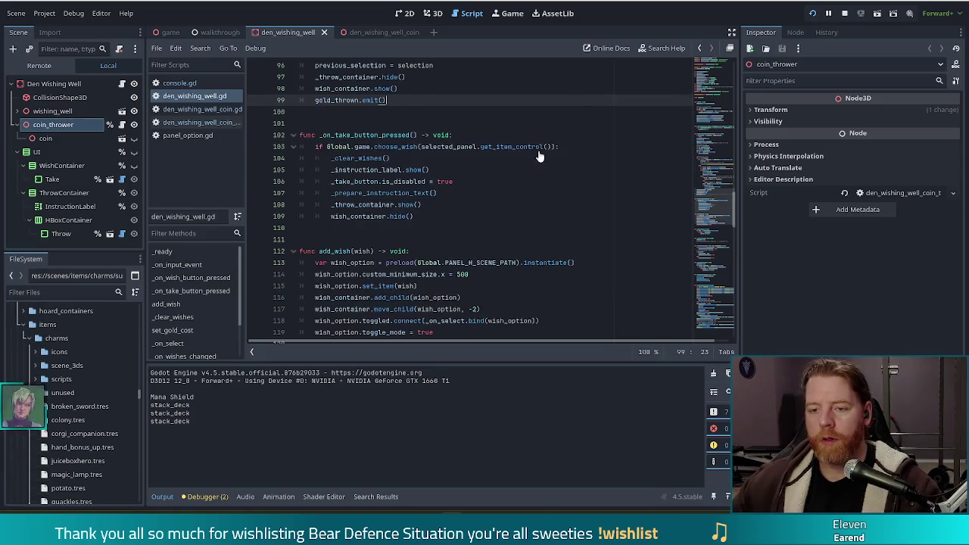
scroll(536, 156, up, 10)
click(515, 152)
scroll(485, 163, up, 2)
scroll(451, 172, up, 4)
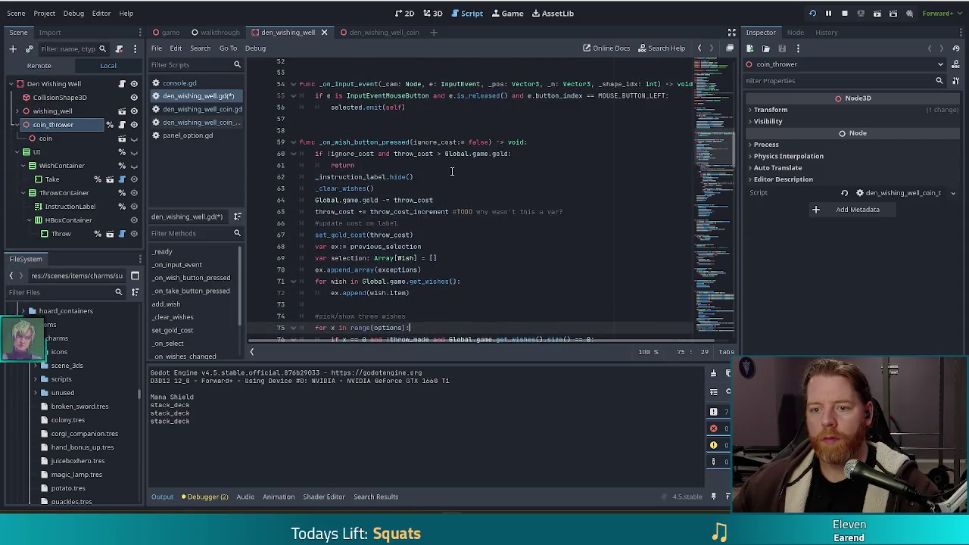
click(546, 142)
text(for x in range(throw_cost - throw_cost_increment): 		Global.den.den_wishing_well.coin_thrower.throw_coin() 		await get_tree().create_timer(randf_range(0.05, 0.1)).timeout)
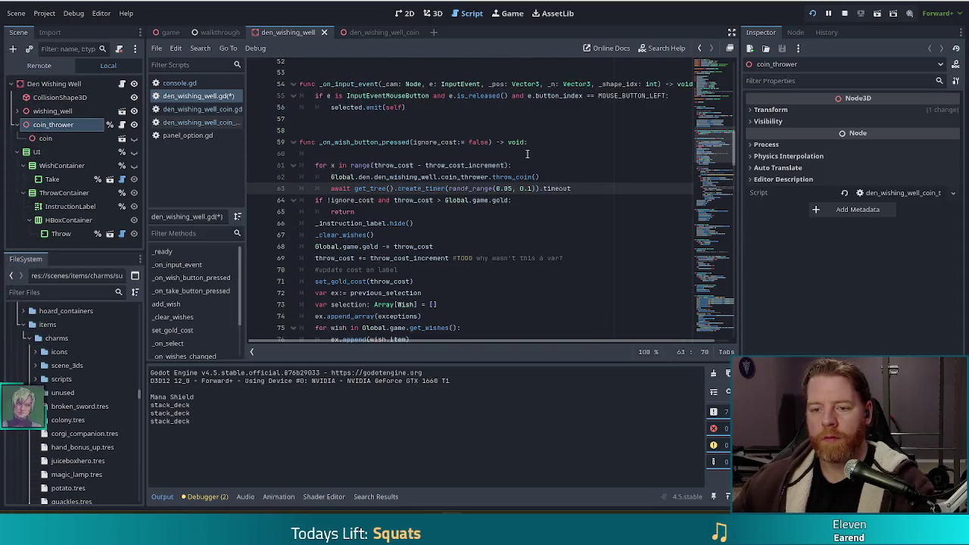
key(Return)
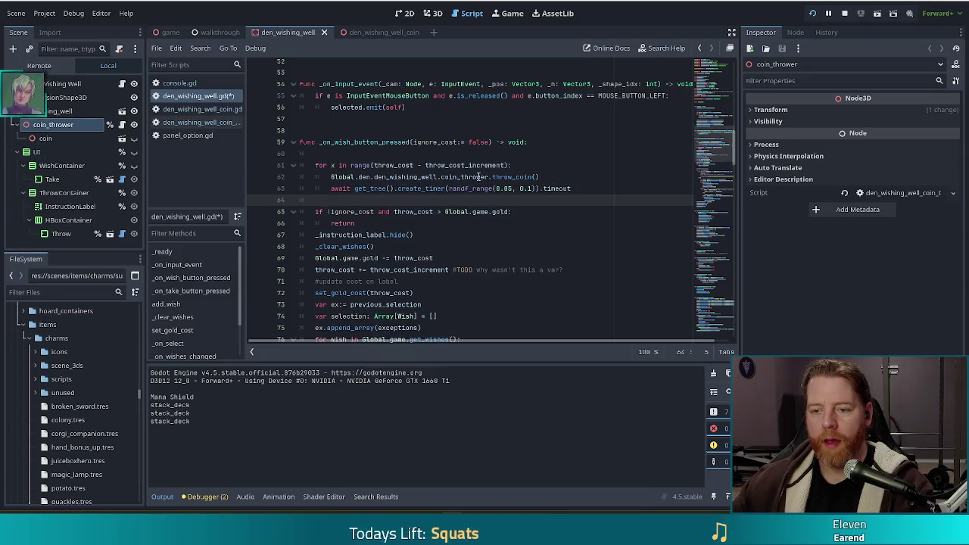
Change the loop range to throw_cost, save the script, and run the game
drag(416, 165, 508, 165)
key(BackSpace)
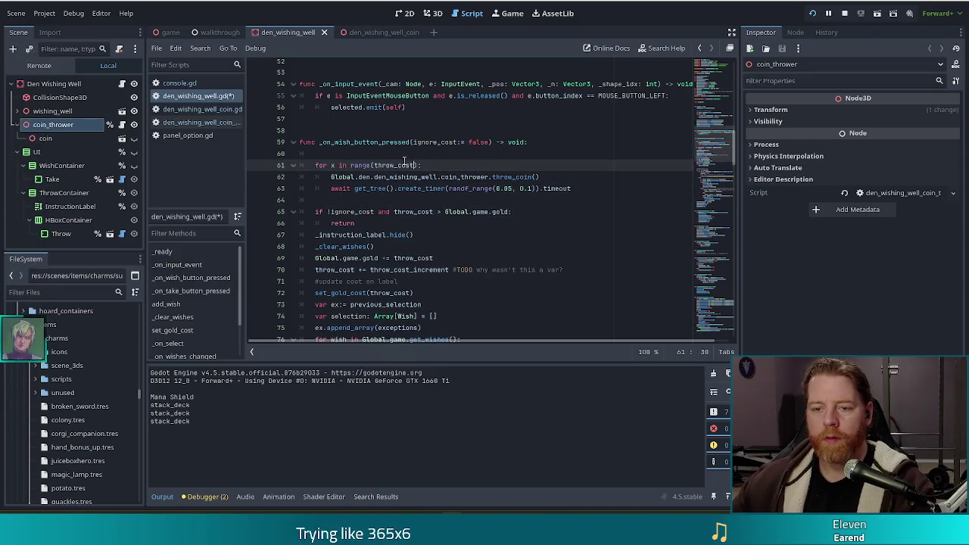
click(406, 154)
key(ctrl+s)
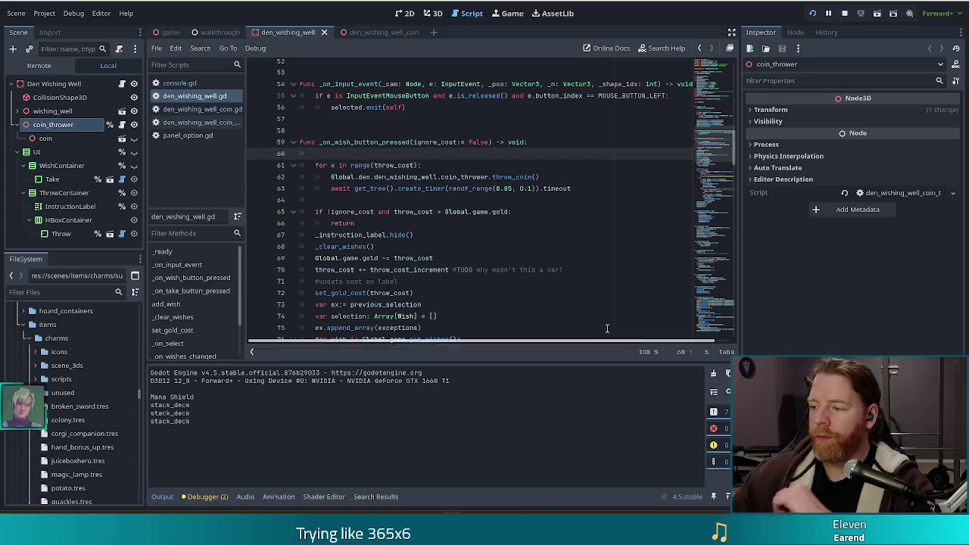
click(812, 14)
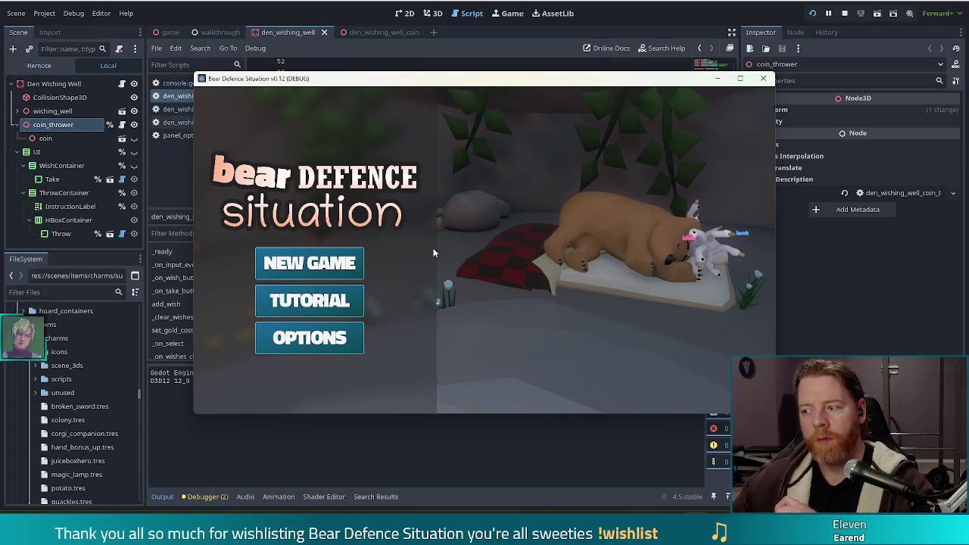
Start a new game, throw all 5 coins at the wishing well, then stop the game
click(295, 271)
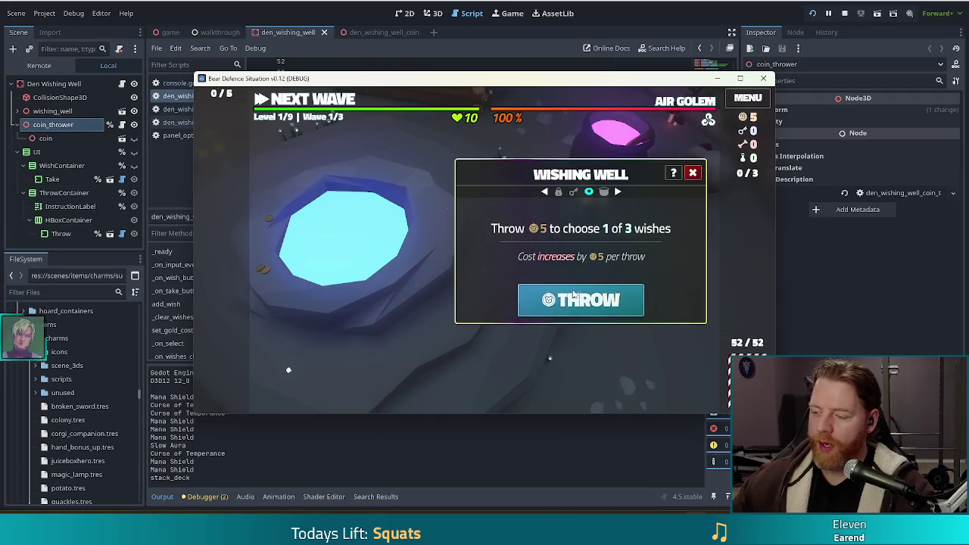
click(601, 309)
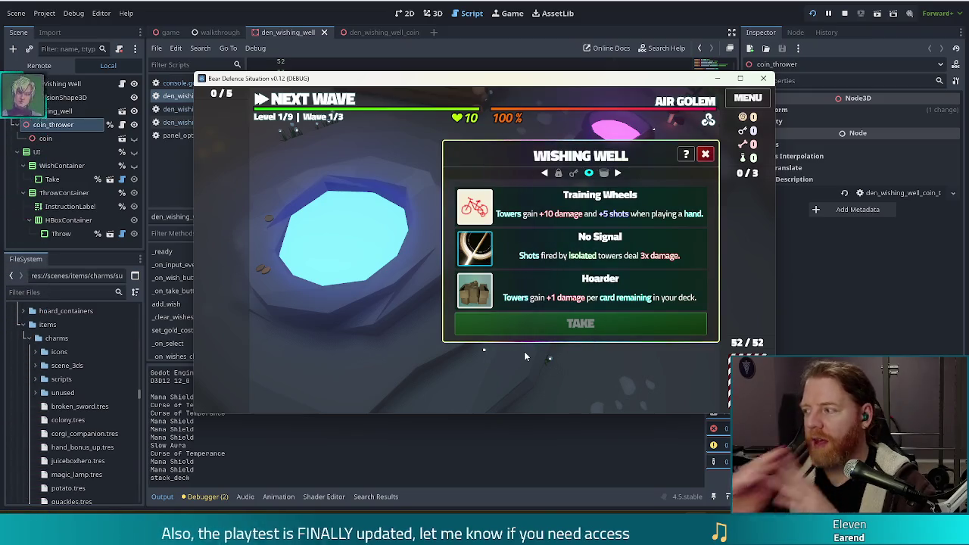
click(844, 13)
click(477, 295)
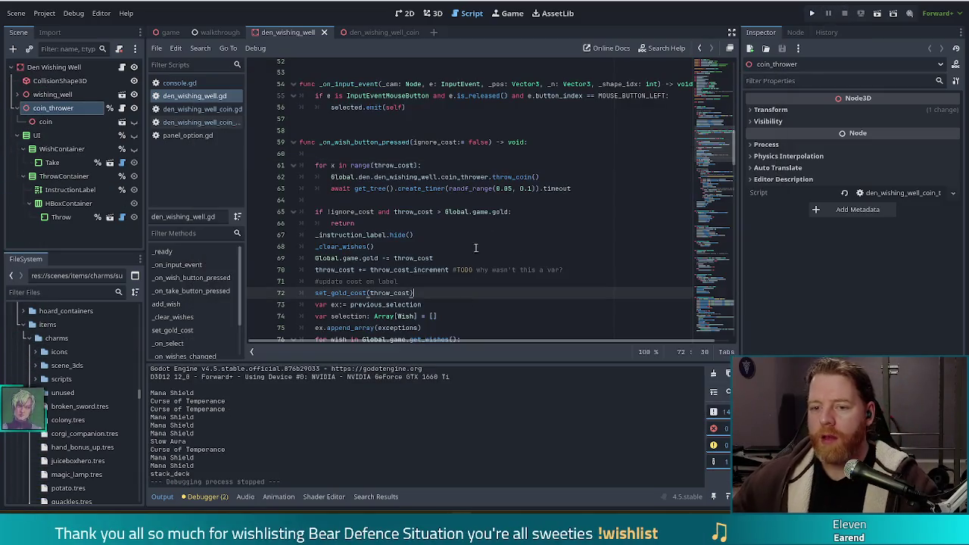
Cut the coin loop from the top of _on_wish_button_pressed, removing the leftover blank line
mouse_move(586, 188)
mouse_down()
mouse_move(587, 154)
mouse_move(530, 142)
mouse_up()
key(ctrl+c)
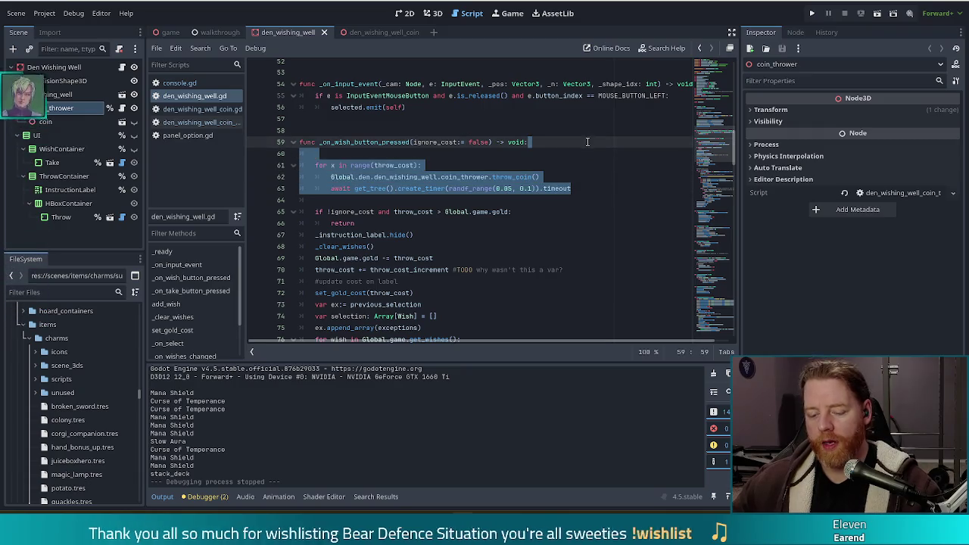
key(BackSpace)
key(Delete)
scroll(532, 196, down, 5)
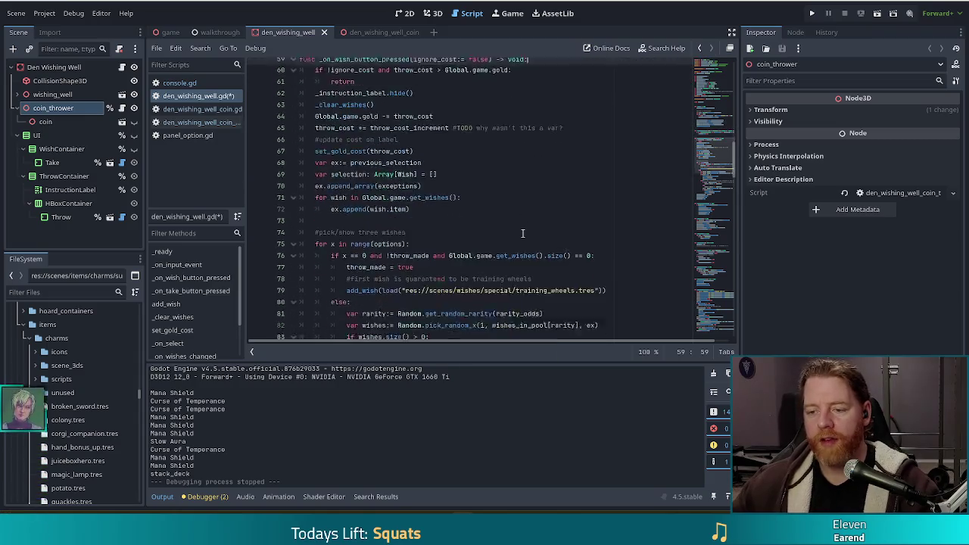
scroll(720, 175, down, 7)
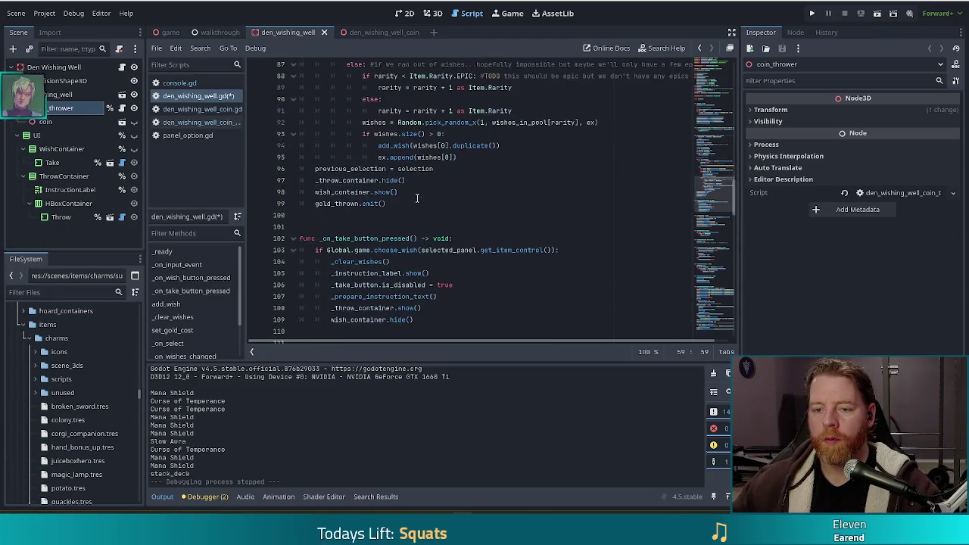
Paste the loop after _throw_container.hide(), save the script, and relaunch the game
click(434, 181)
key(Return)
key(Return)
key(ctrl+v)
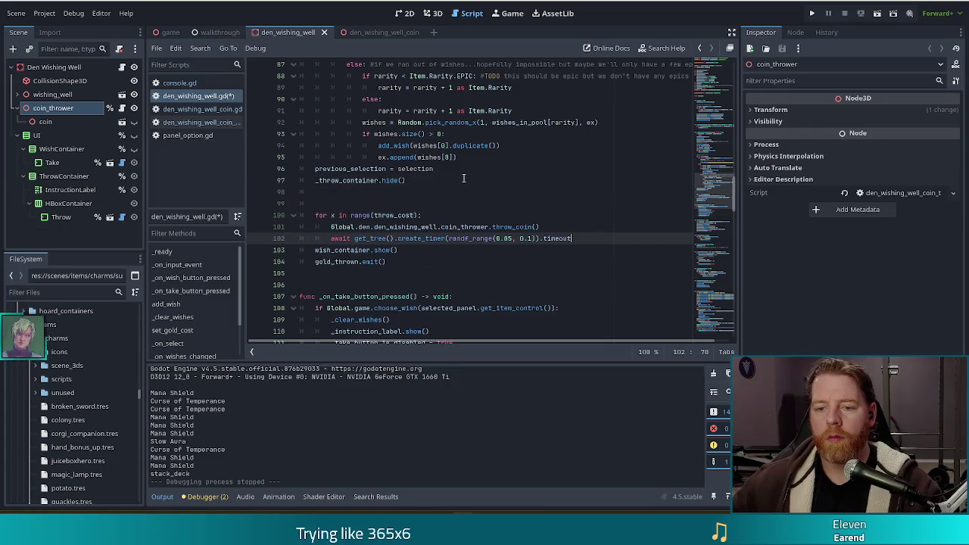
key(Return)
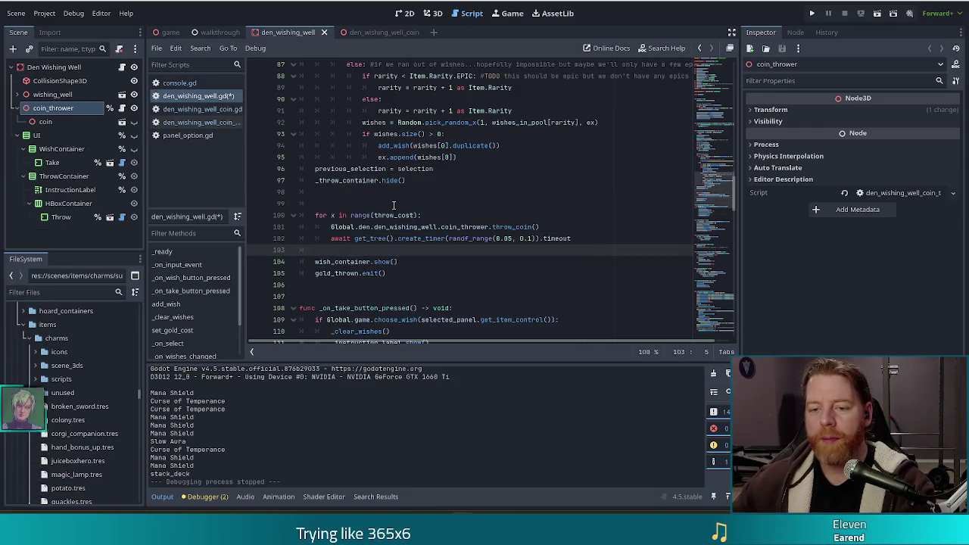
click(394, 203)
key(BackSpace)
key(BackSpace)
key(BackSpace)
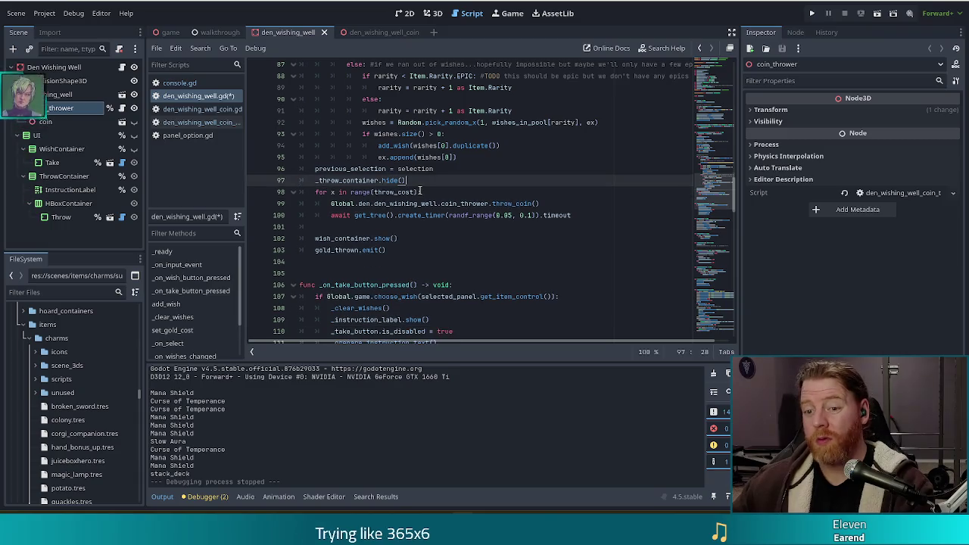
key(ctrl+s)
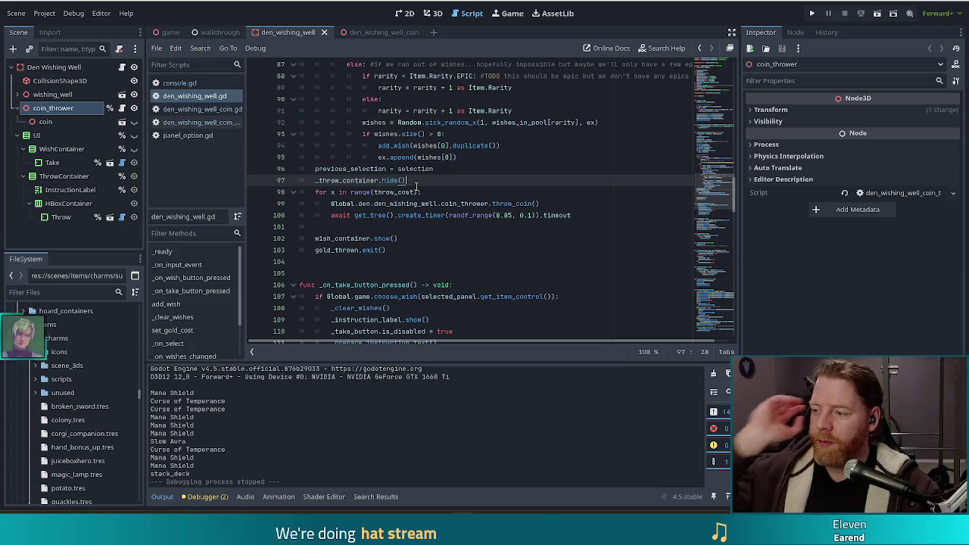
click(811, 13)
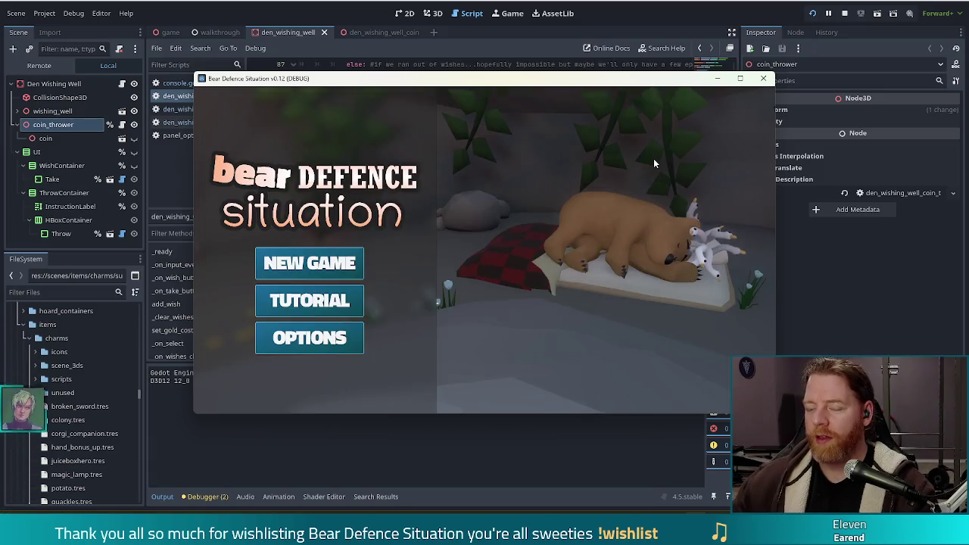
Start a new game, throw coins at the Wishing Well to check them, then close the game with F8
click(291, 261)
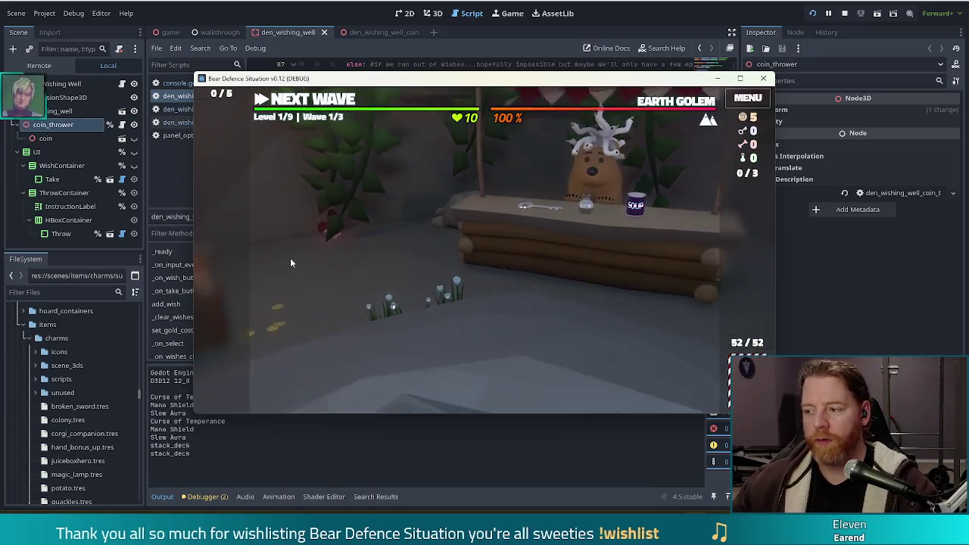
click(556, 304)
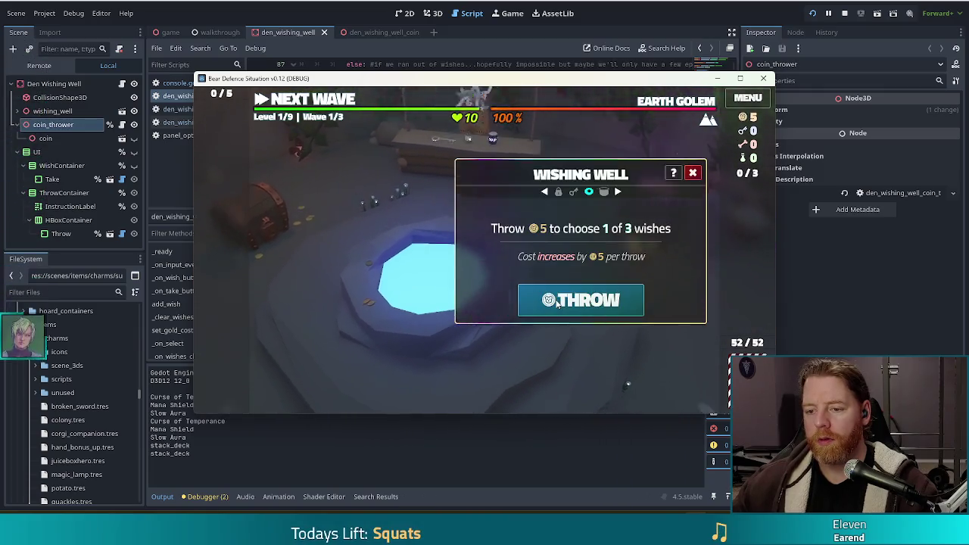
click(575, 304)
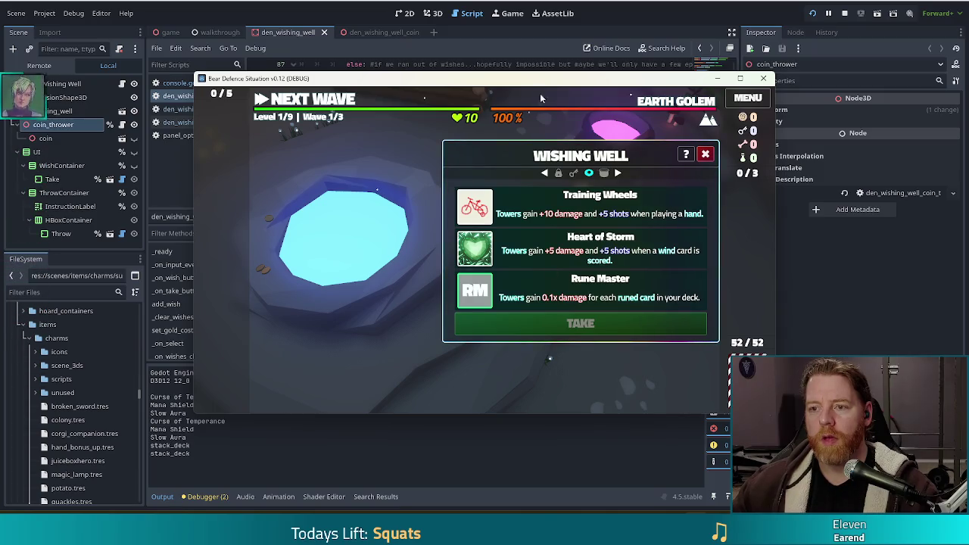
key(F8)
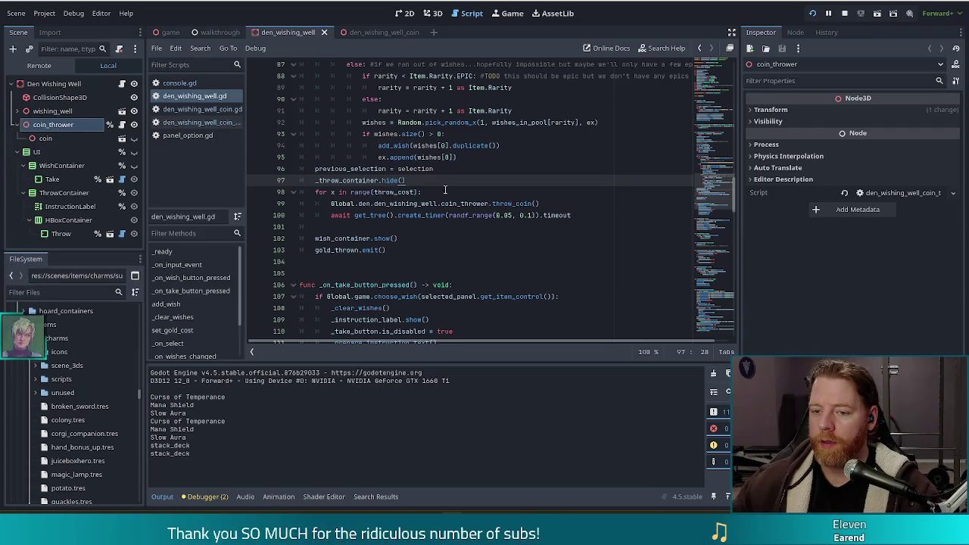
Make the line 98 loop range throw_cost - throw_cost_increment, save, and open throw_coin's definition
click(414, 192)
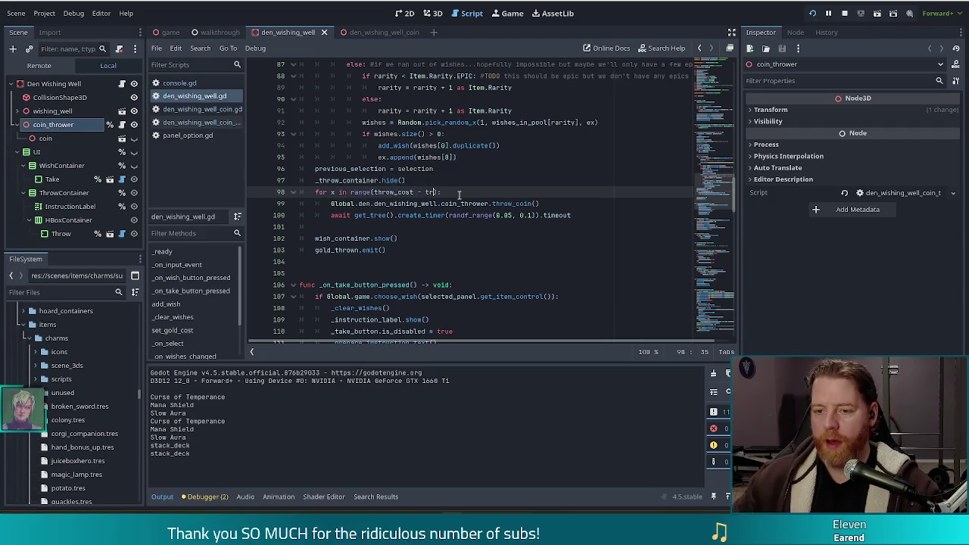
key(BackSpace)
key(BackSpace)
text(hrow_c)
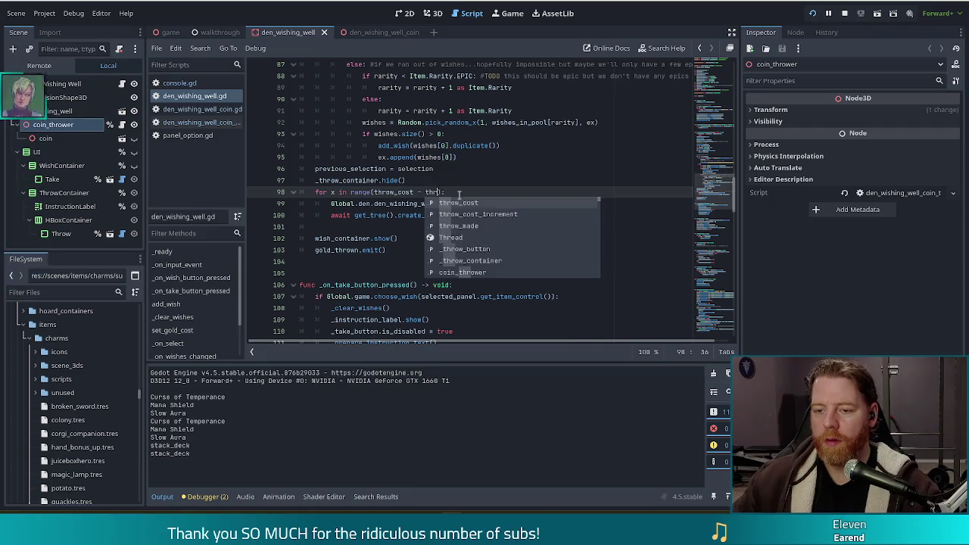
key(Return)
key(ctrl+s)
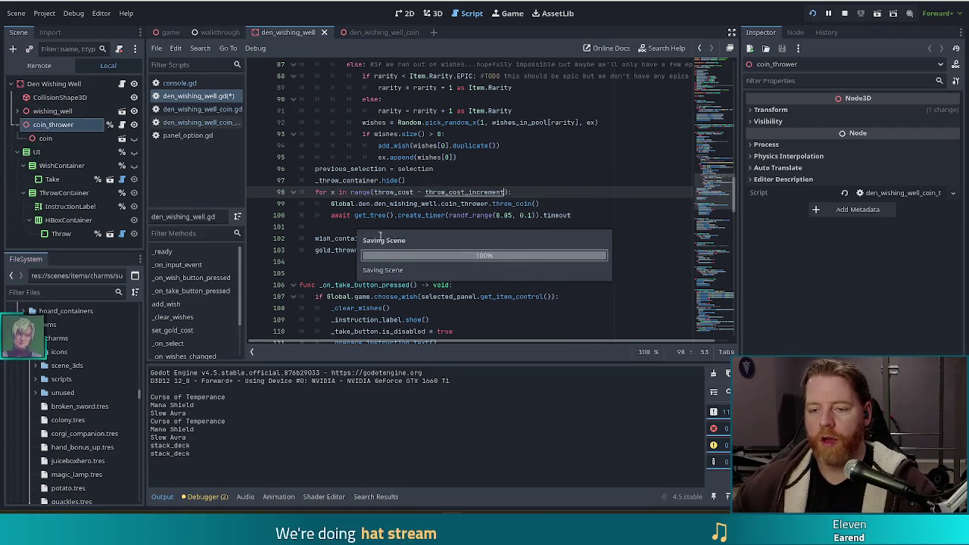
scroll(449, 218, up, 2)
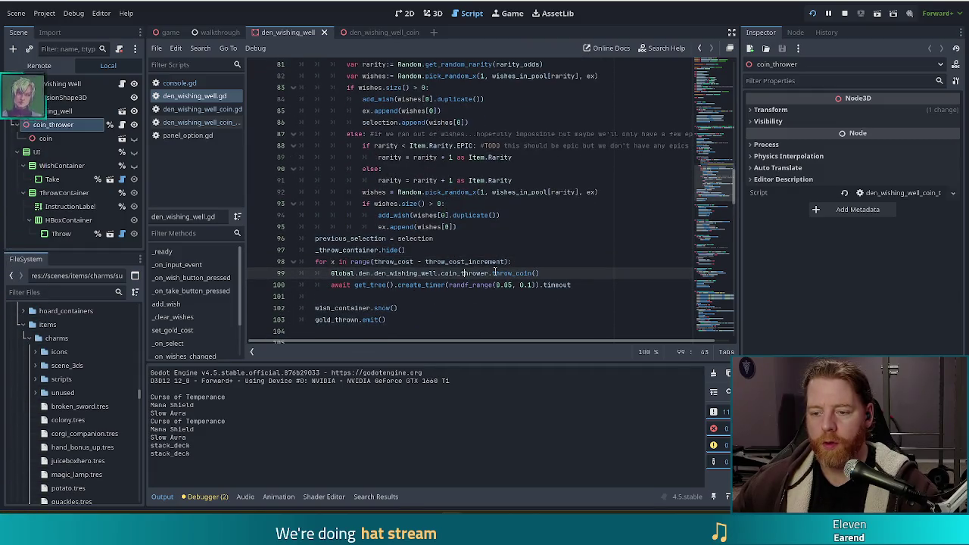
ctrl+click(464, 273)
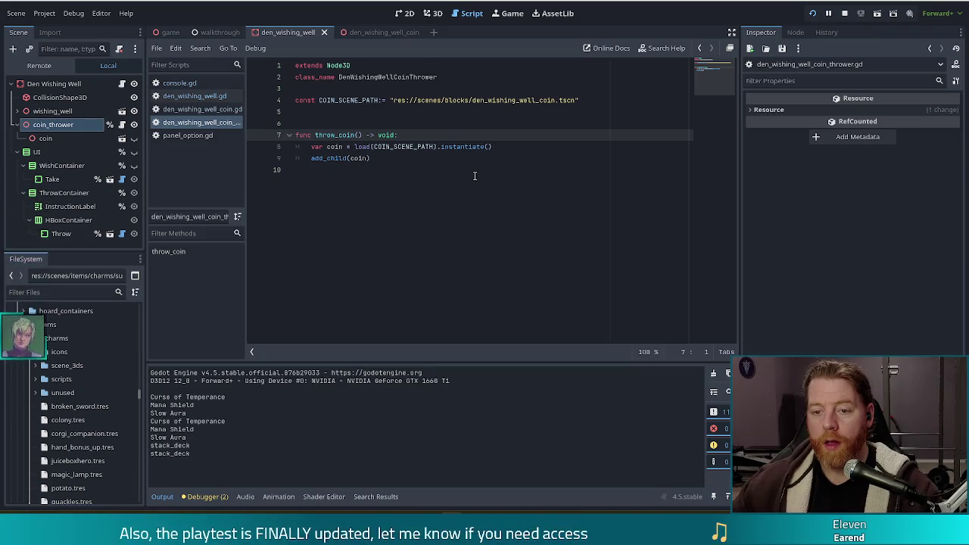
In den_wishing_well_coin.gd, lower the randf_range bound to 0.75 and launch the game
click(196, 109)
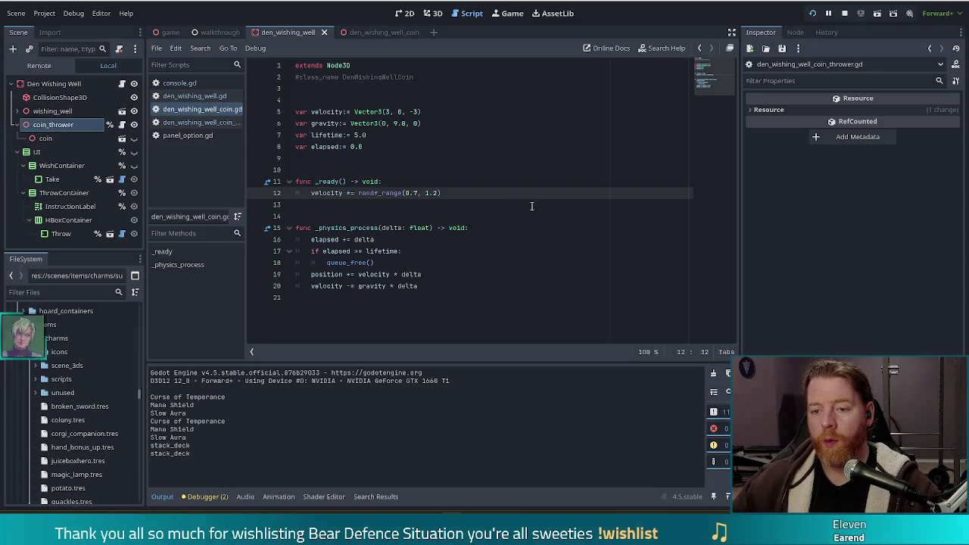
text(8)
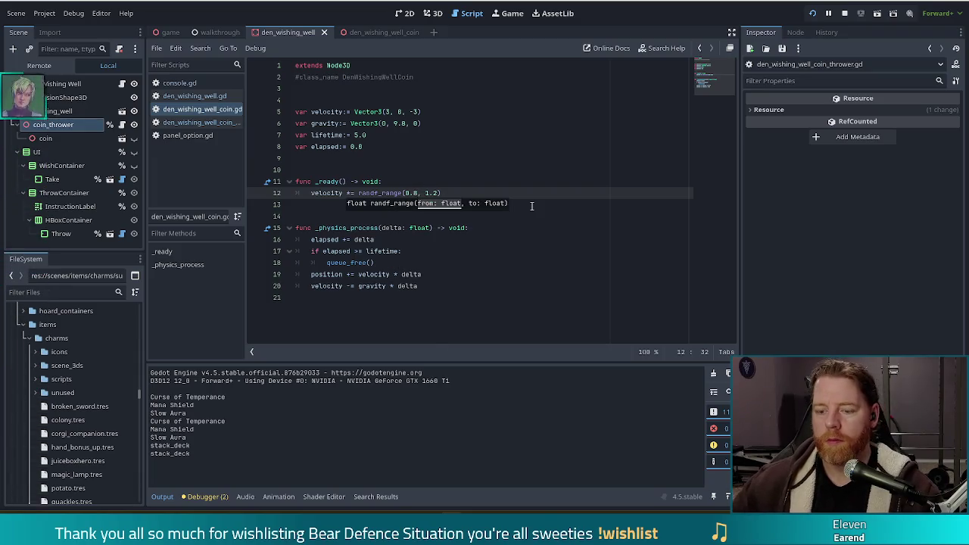
key(BackSpace)
text(75)
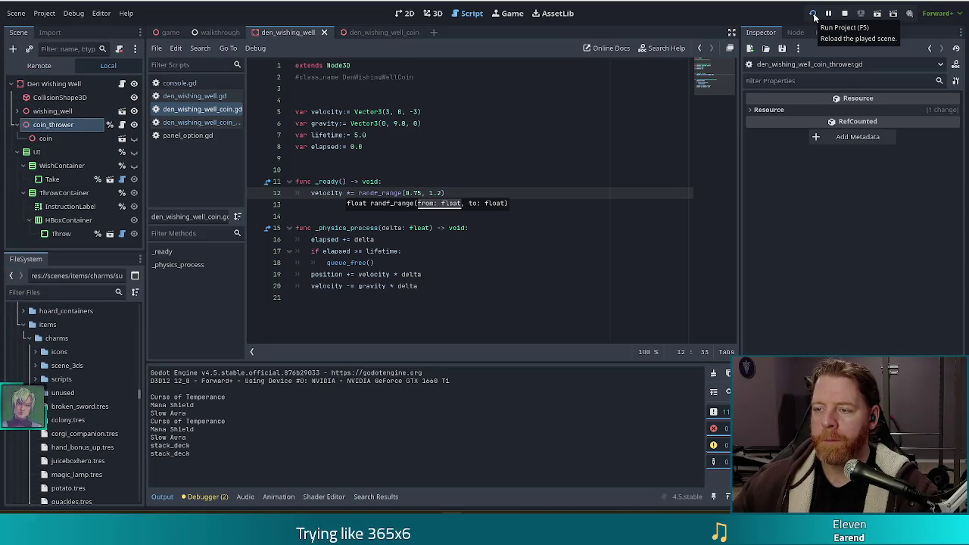
click(813, 15)
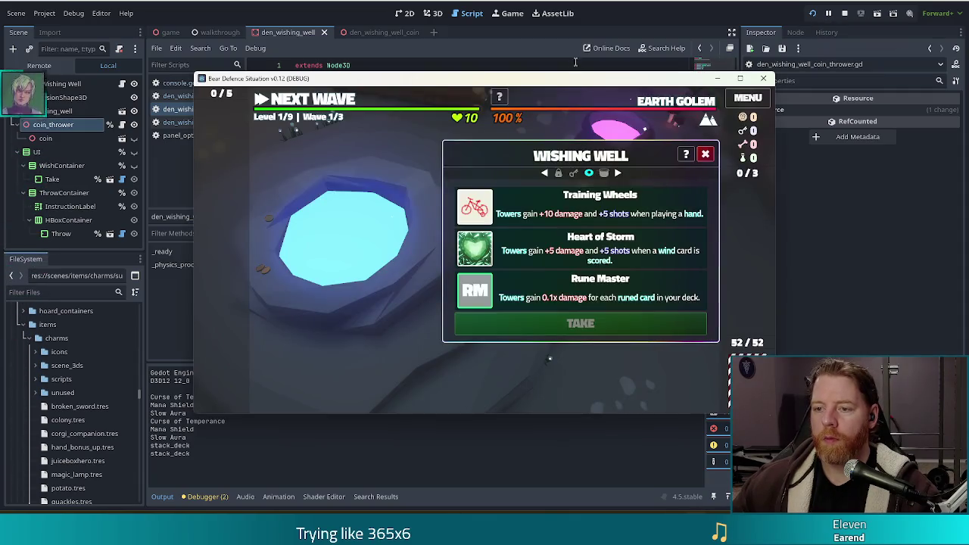
Run the testkit command from the game's console to get resources
key(grave)
text(test)
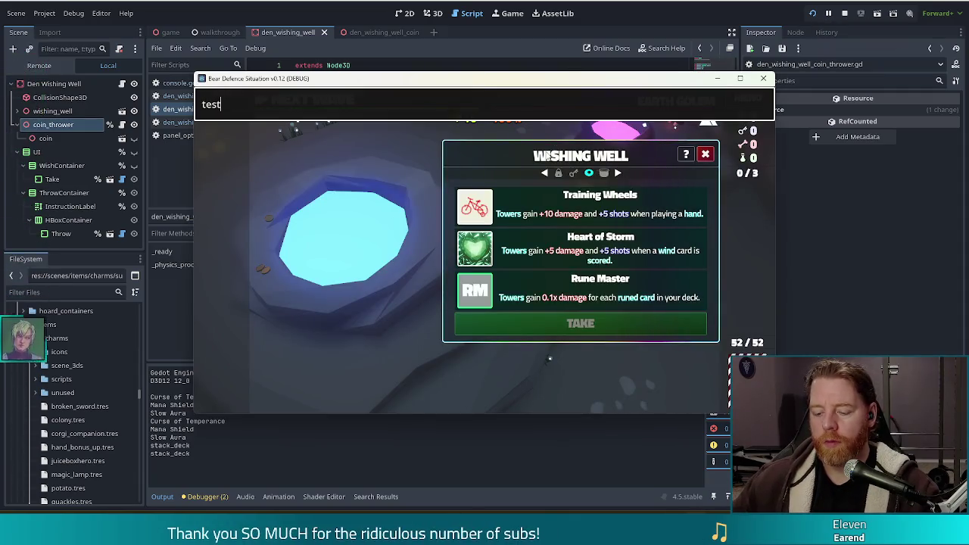
text(kit)
key(Return)
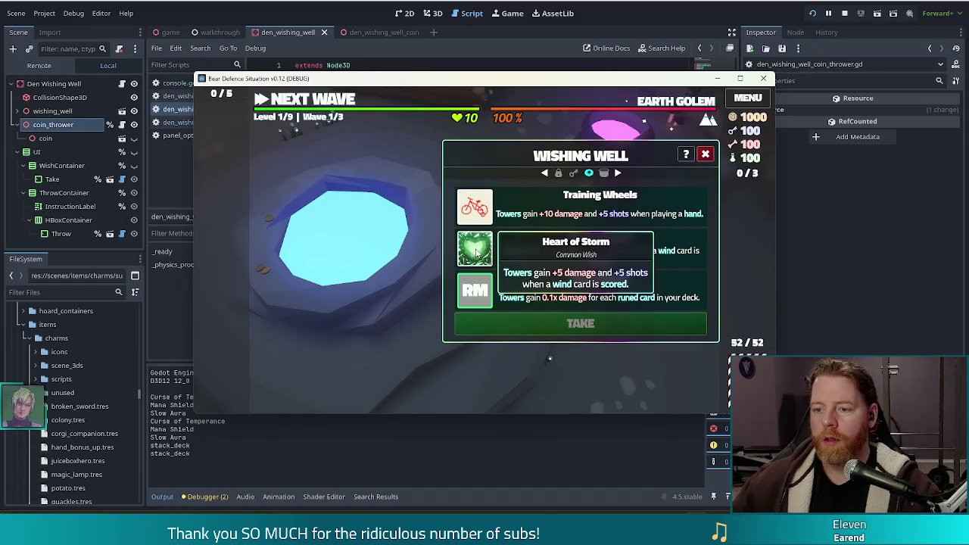
Take Training Wheels and Heart of Fire from the Wishing Well, throwing gold between wishes
click(486, 216)
click(576, 324)
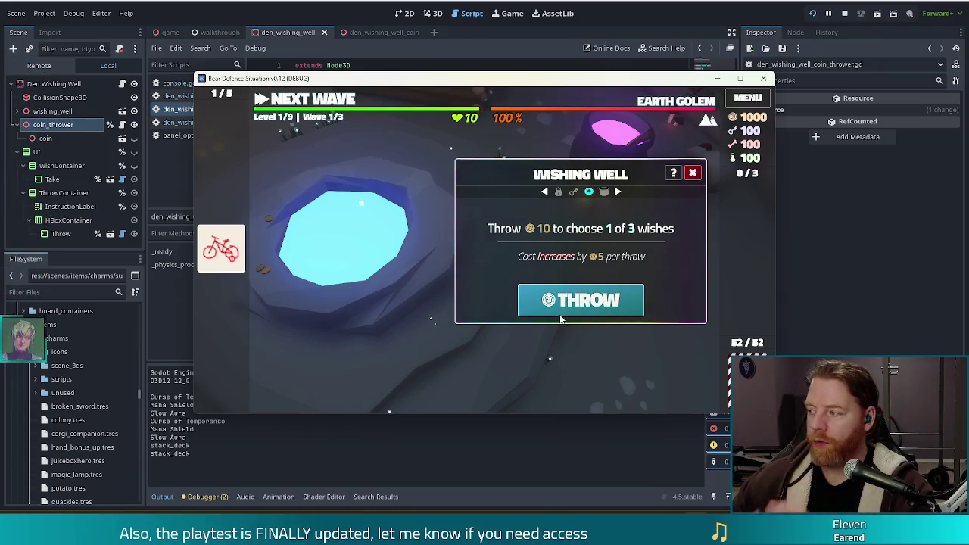
click(559, 314)
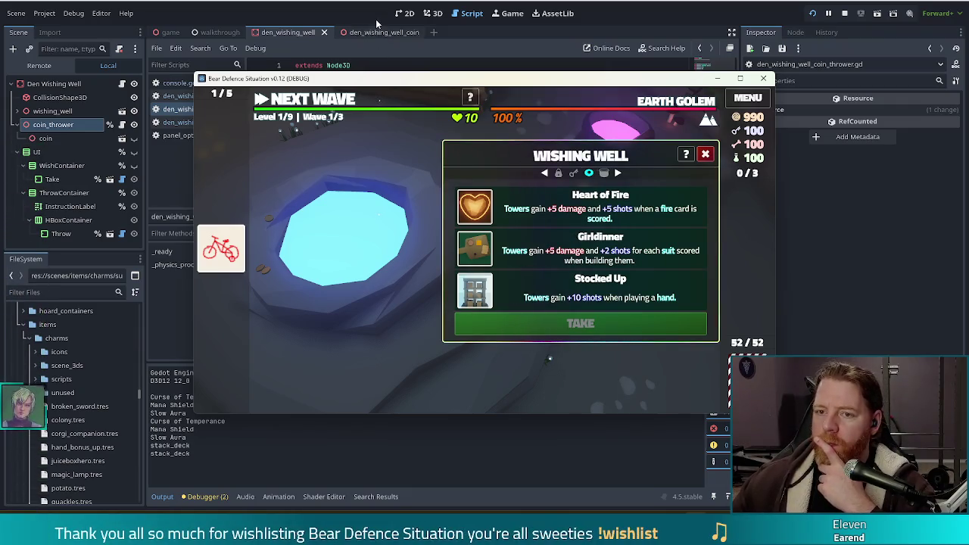
click(561, 214)
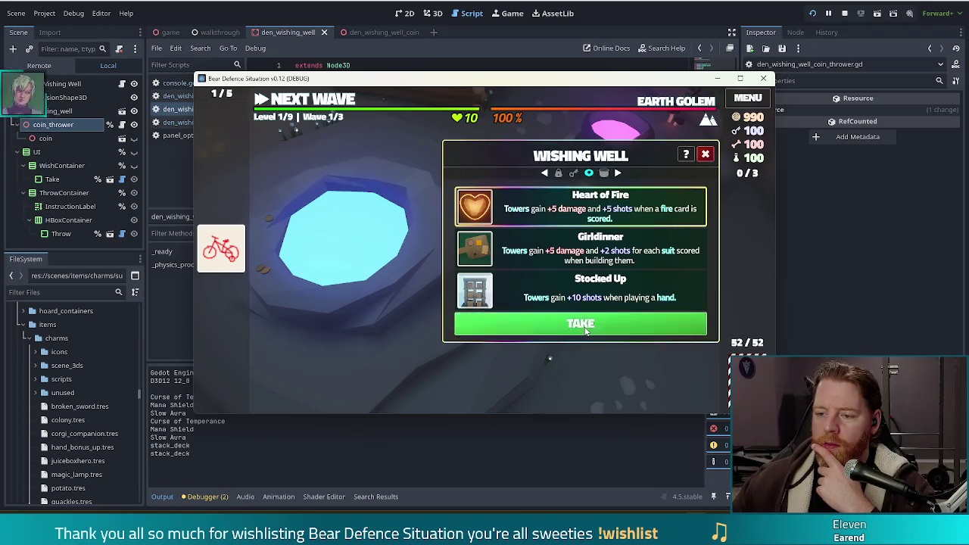
click(580, 323)
click(581, 305)
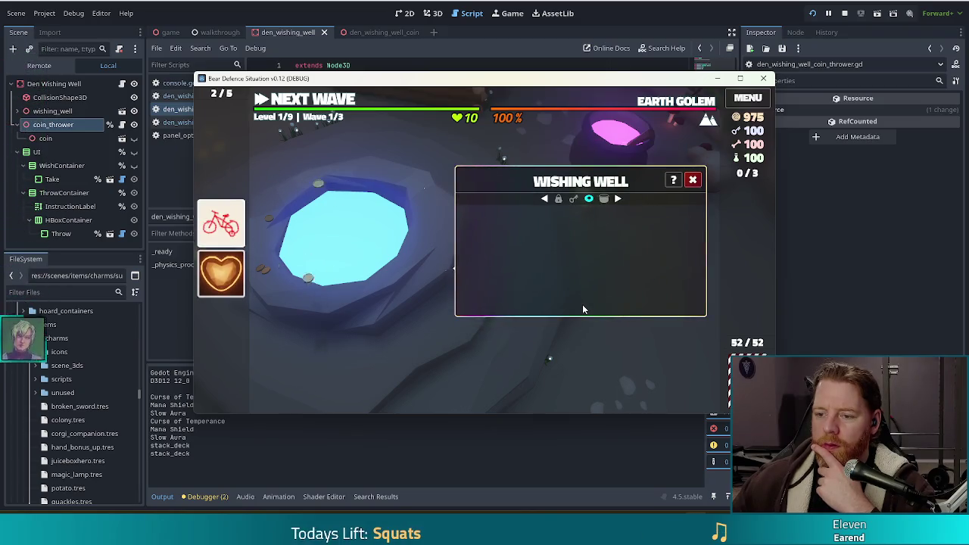
Stop the game and return to den_wishing_well.gd's coin loop
key(F8)
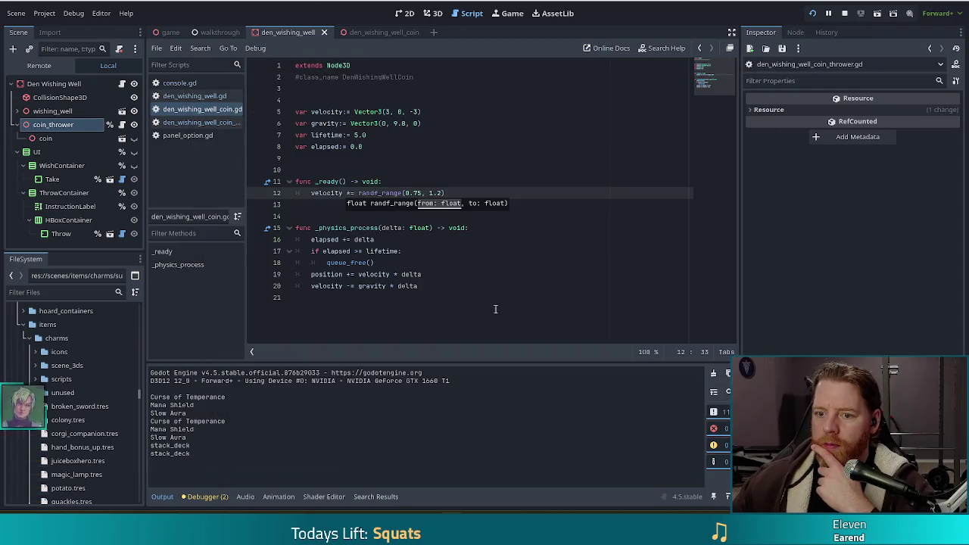
click(196, 97)
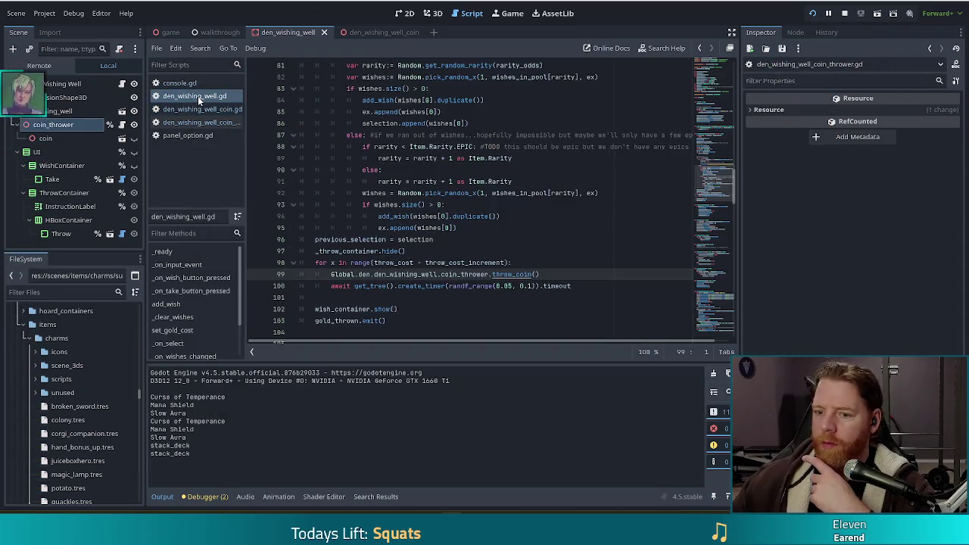
scroll(339, 286, down, 1)
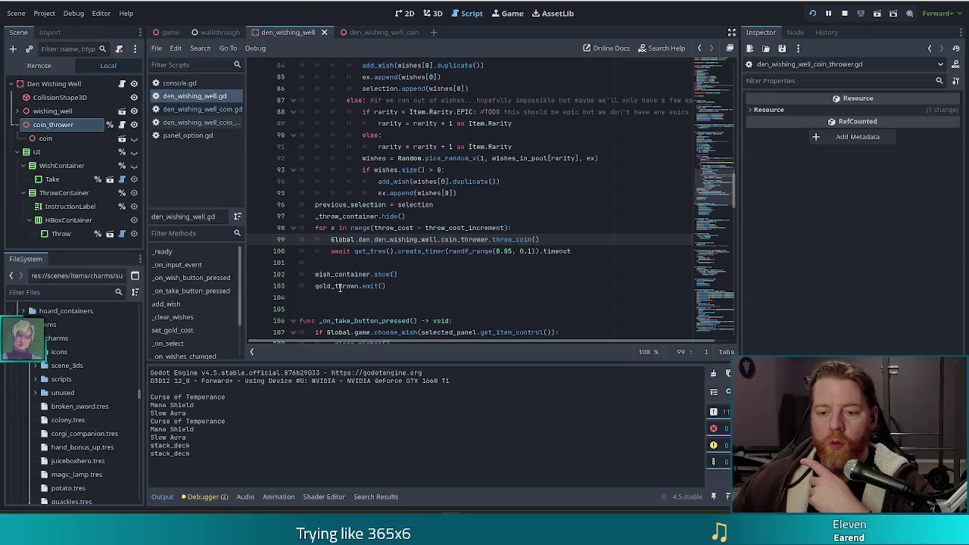
Move the coin-throwing for loop below gold_thrown.emit(), tidy the blank line, and save
click(394, 286)
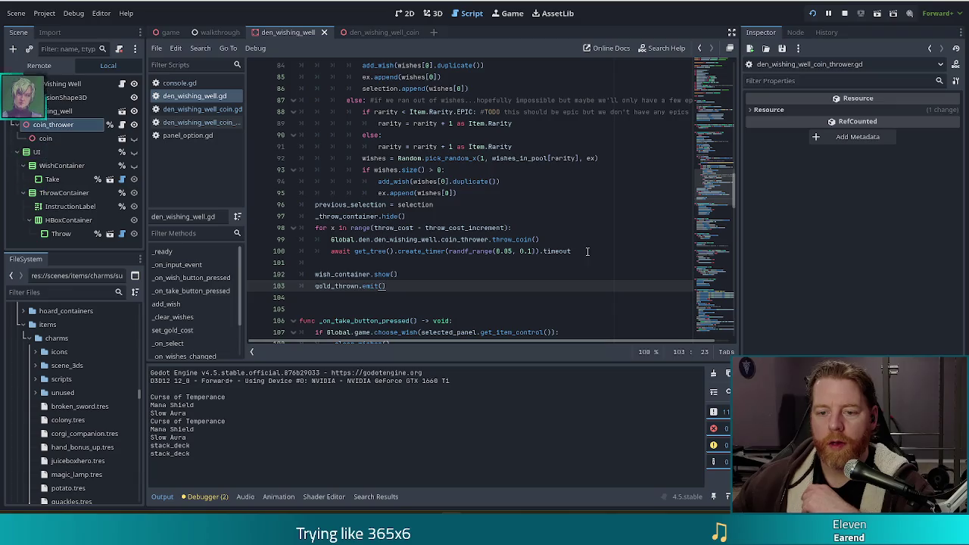
drag(588, 251, 563, 220)
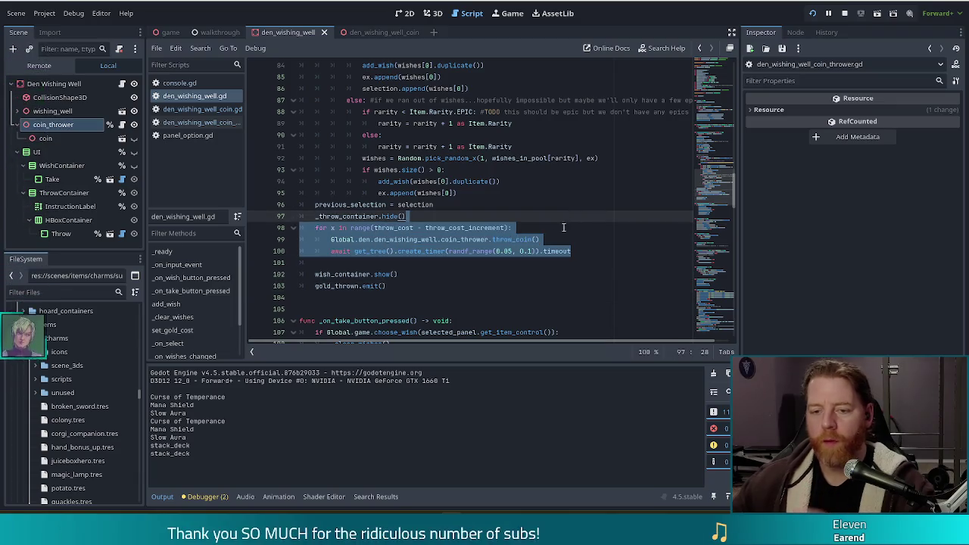
key(ctrl+x)
click(414, 253)
key(ctrl+v)
click(412, 227)
key(alt+Down)
key(alt+Down)
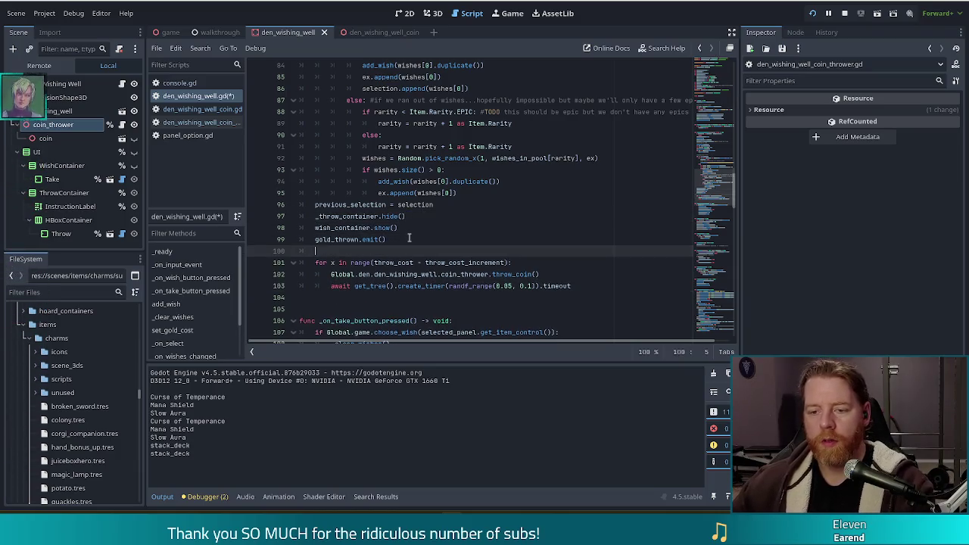
key(ctrl+s)
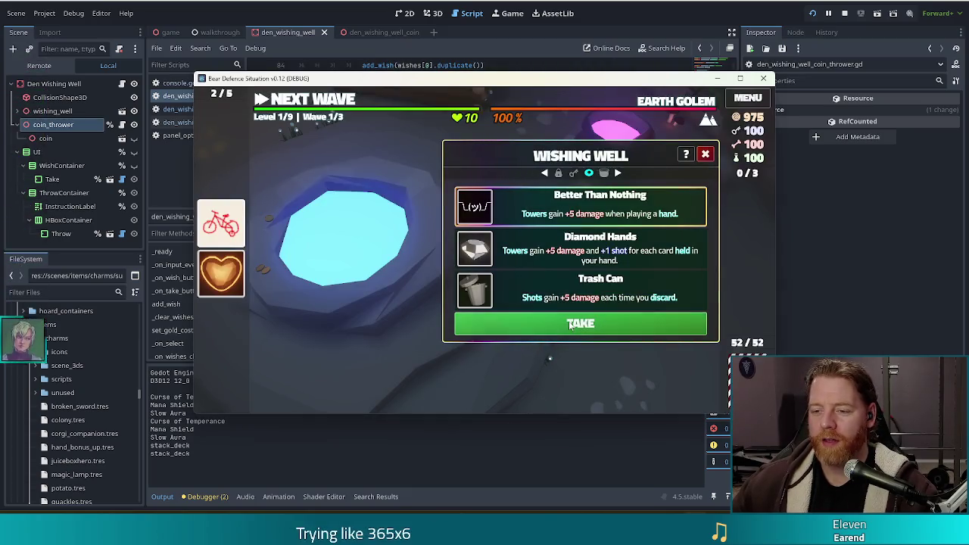
Take Better Than Nothing, Gold for Hand and Heart of Frost, throwing 20, 25, 30 gold between
click(568, 321)
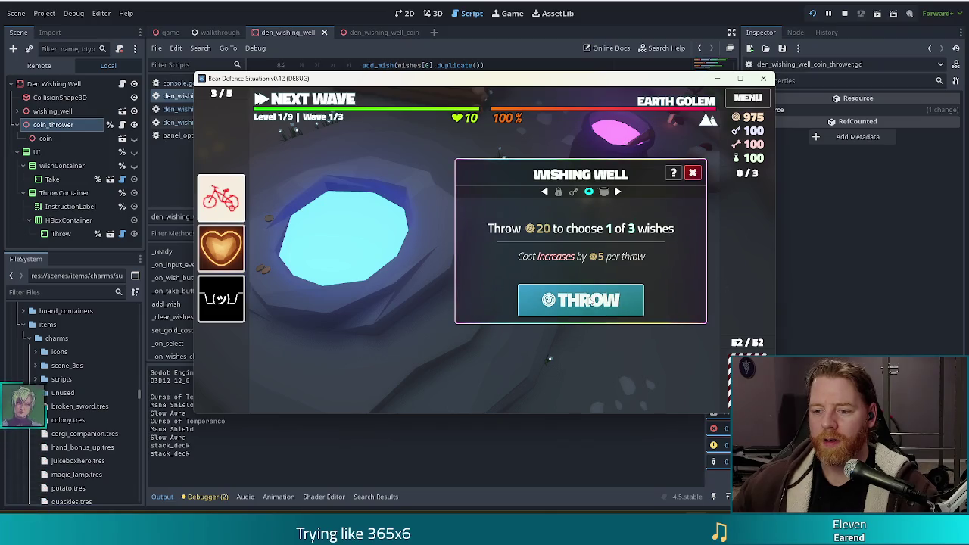
click(596, 300)
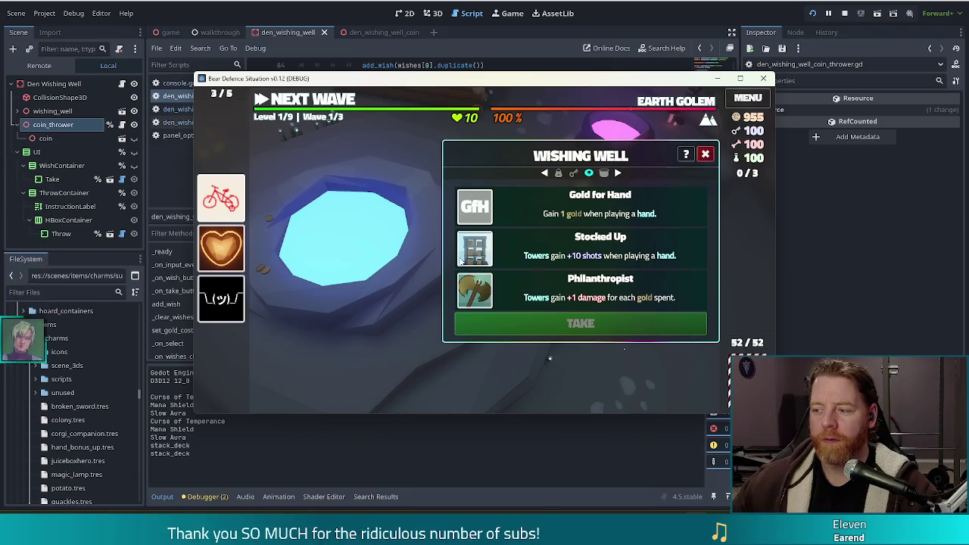
click(521, 214)
click(585, 329)
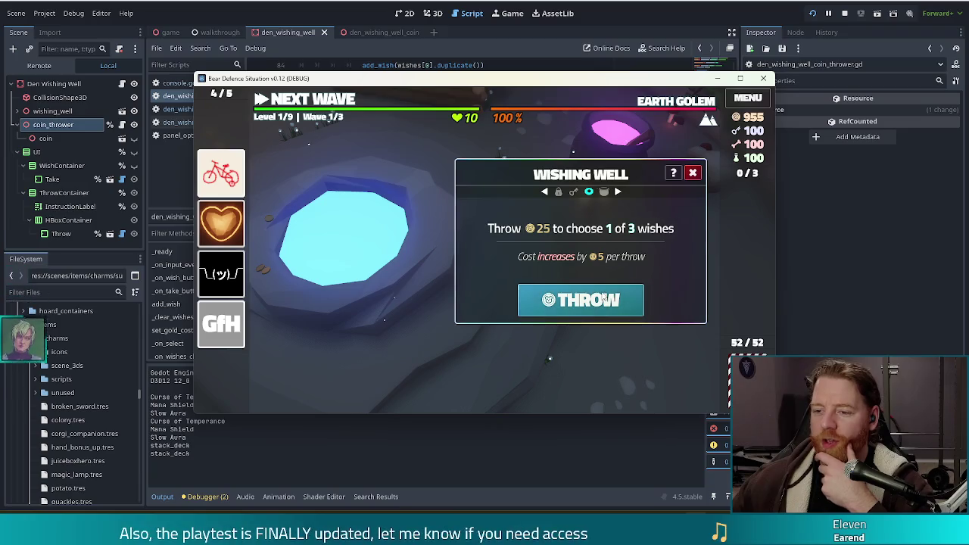
click(619, 305)
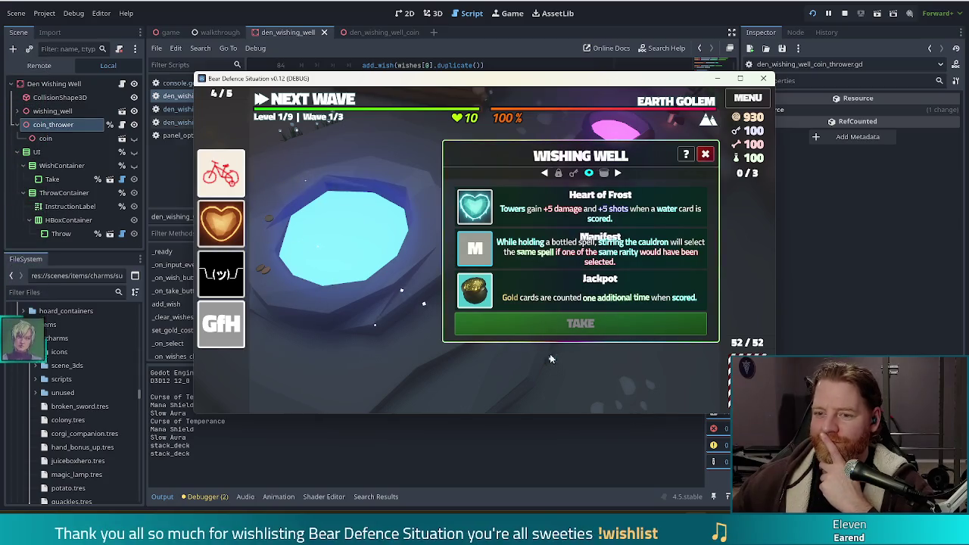
click(619, 326)
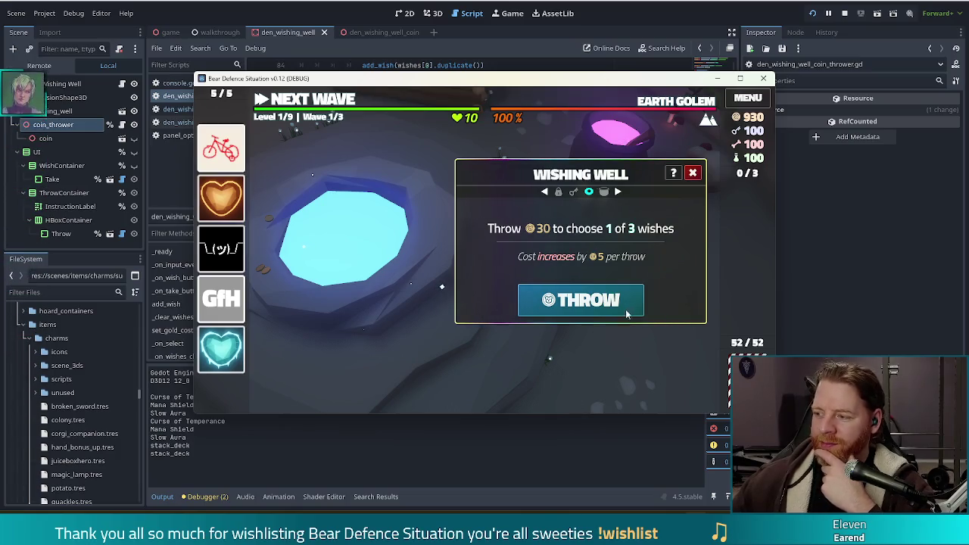
click(578, 302)
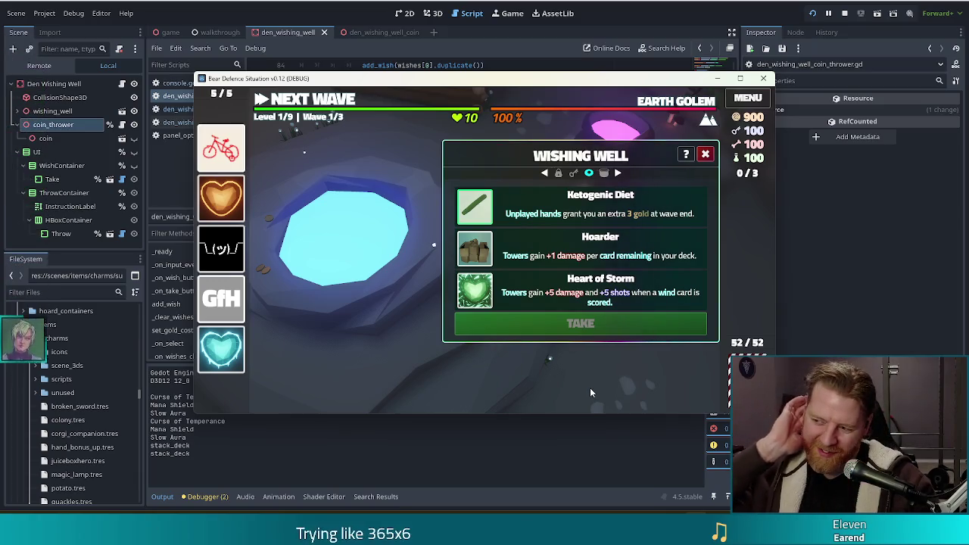
click(475, 55)
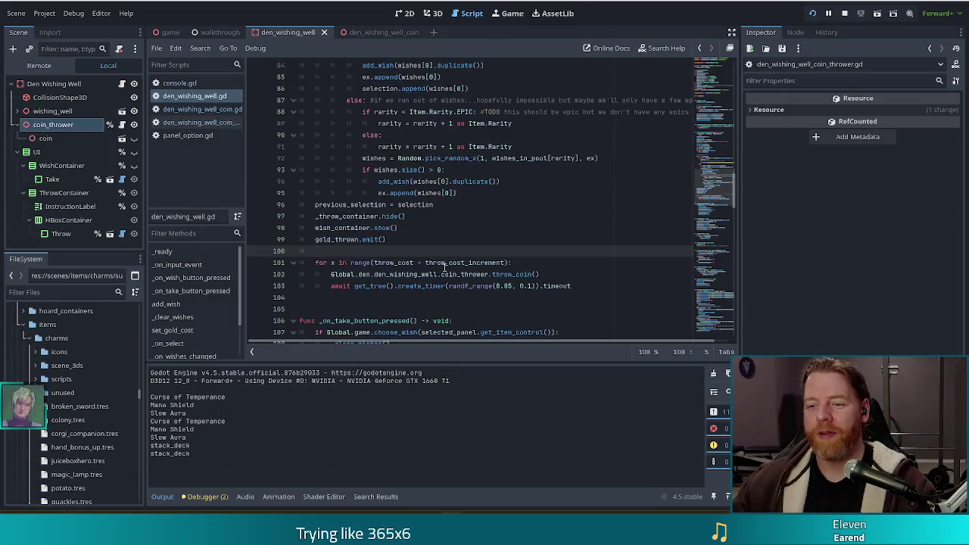
Restore the coin's randf_range lower bound to 0.8, then select Ketogenic Diet in the game
click(211, 109)
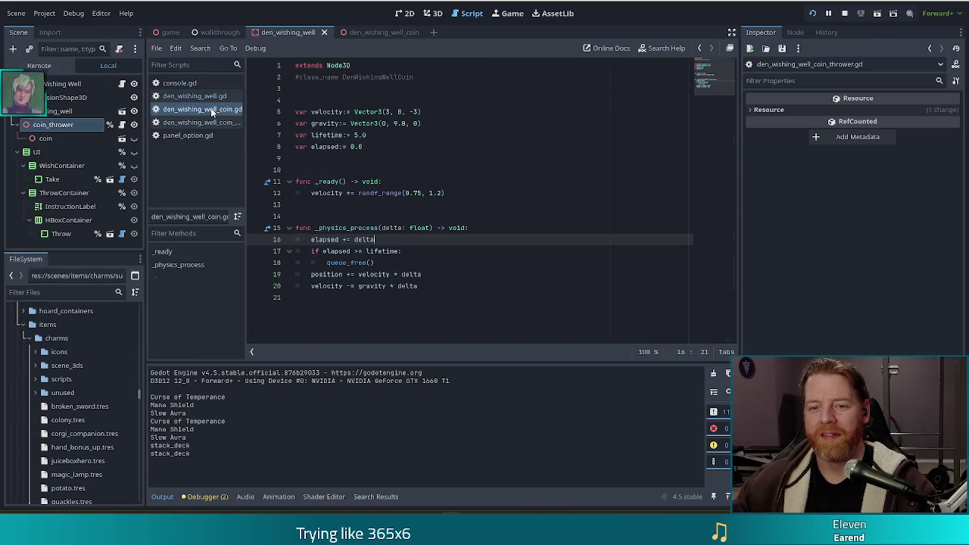
click(421, 193)
key(BackSpace)
key(BackSpace)
text(8)
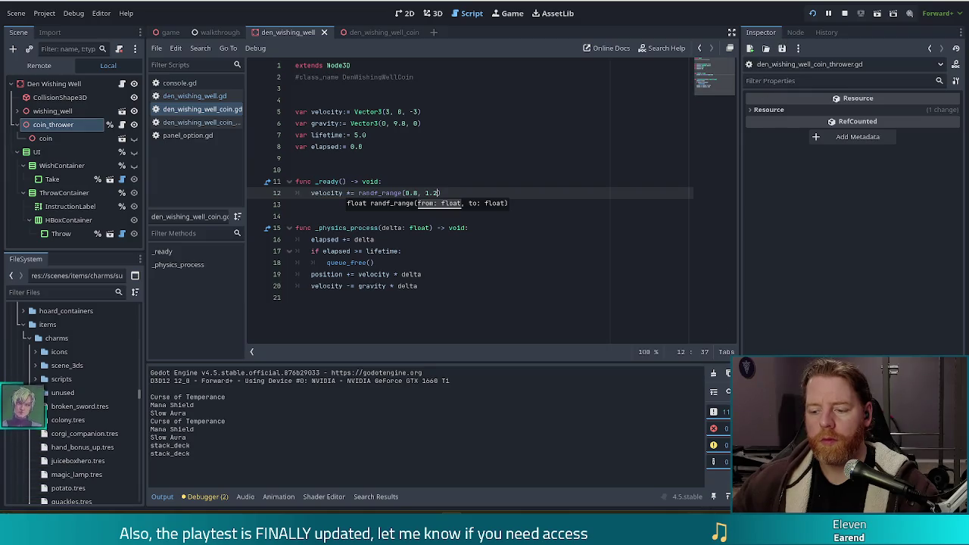
key(alt+Tab)
click(558, 212)
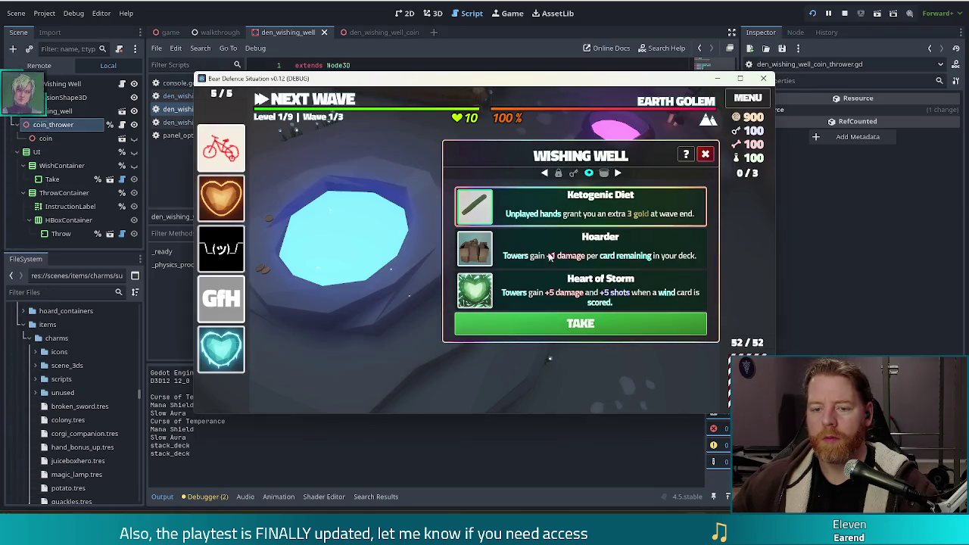
Remove the Training Wheels charm, take Ketogenic Diet, and throw 35 gold for new wishes
click(280, 154)
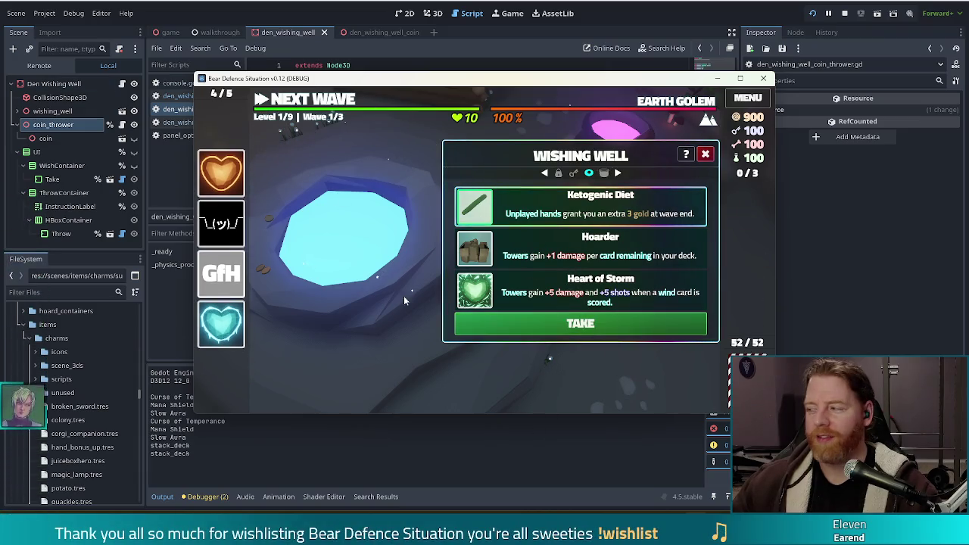
click(532, 322)
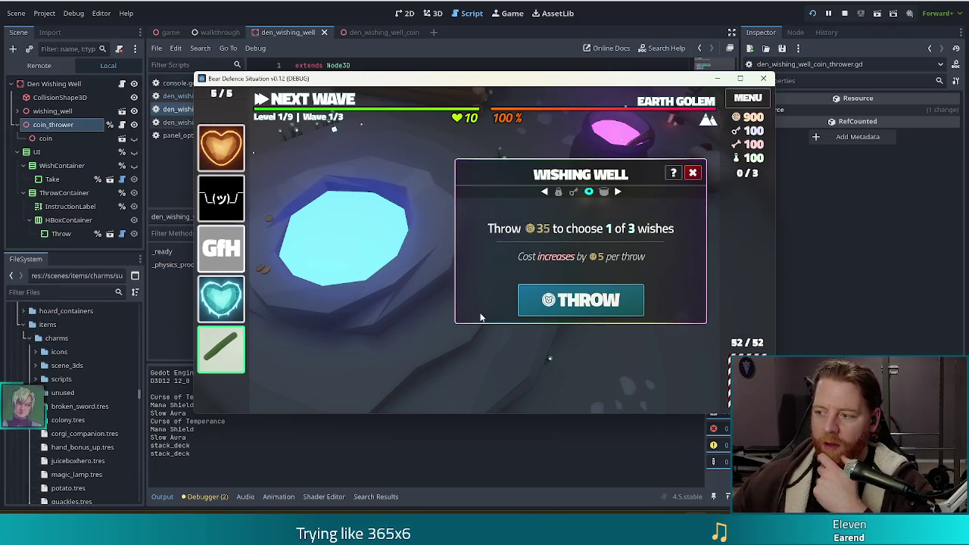
click(589, 302)
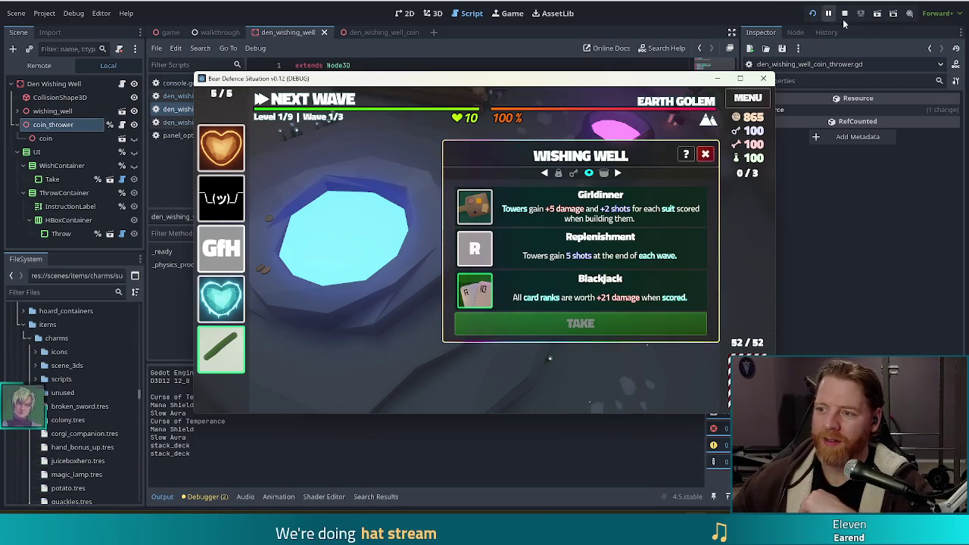
Stop the test game and go to the lifetime check on line 17 of the coin script
click(763, 78)
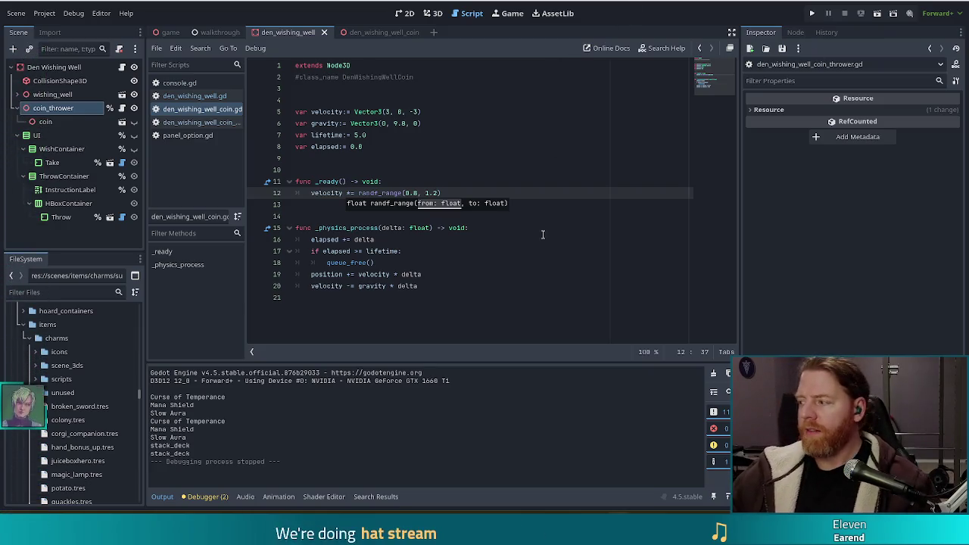
click(486, 246)
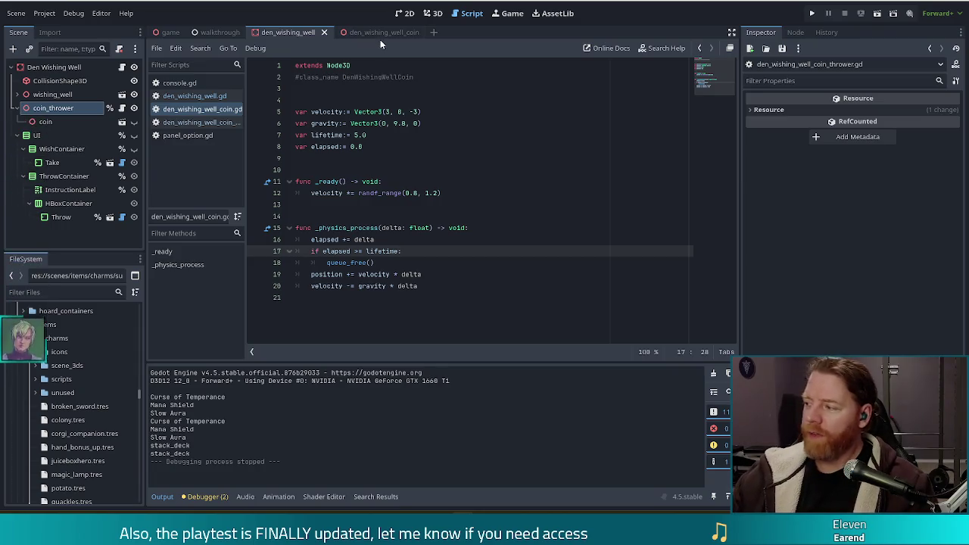
mouse_move(340, 248)
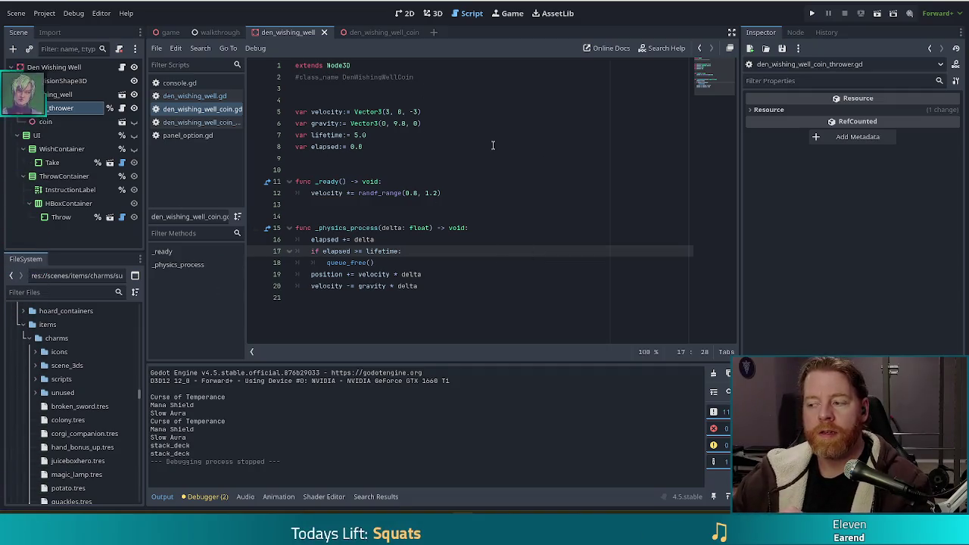
click(378, 149)
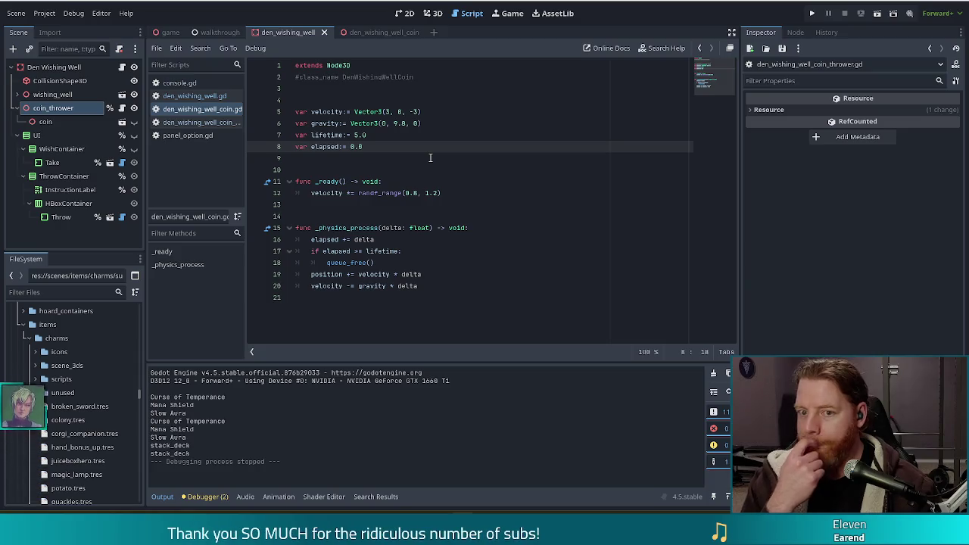
key(Return)
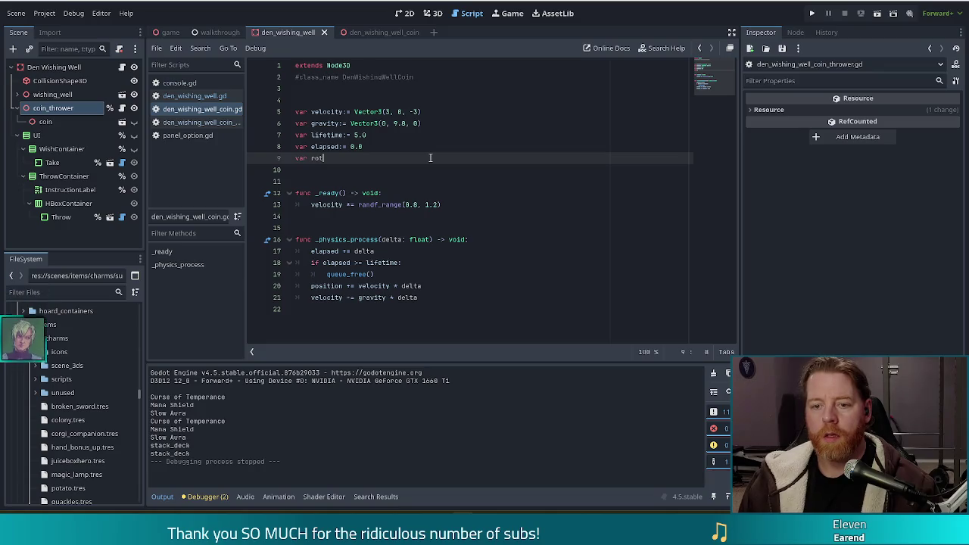
Declare a new rotation_velocity variable of type Vector3 in the coin script
text(ation_velocity)
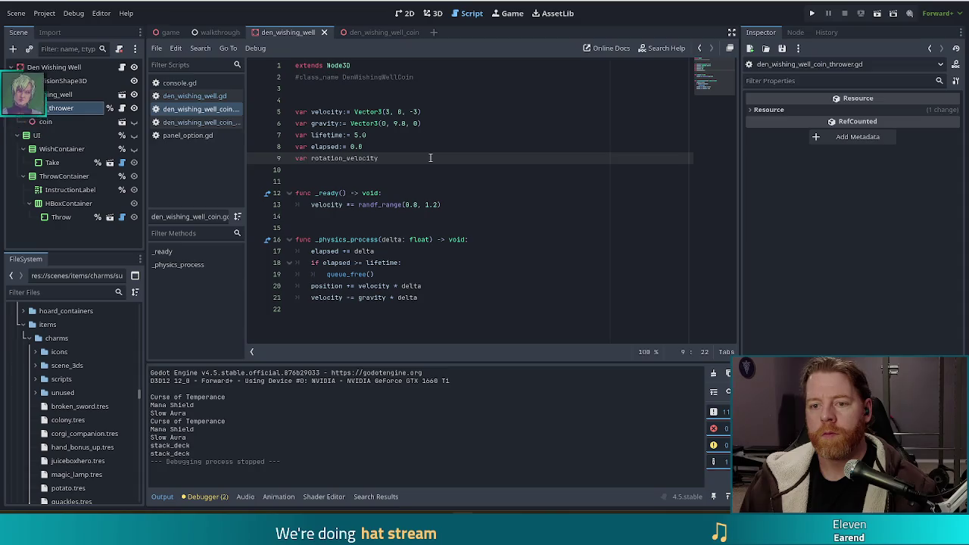
text(:= Ve)
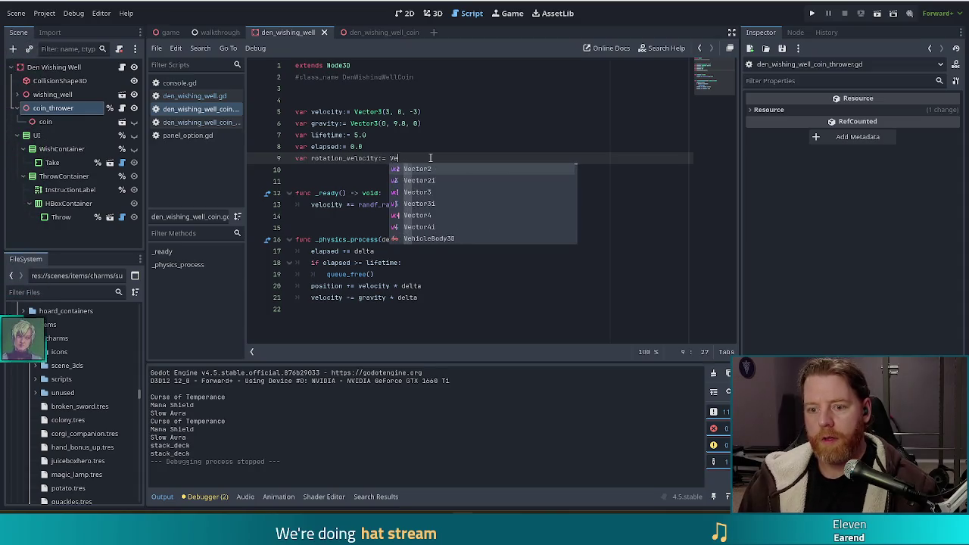
text(ctor3.on)
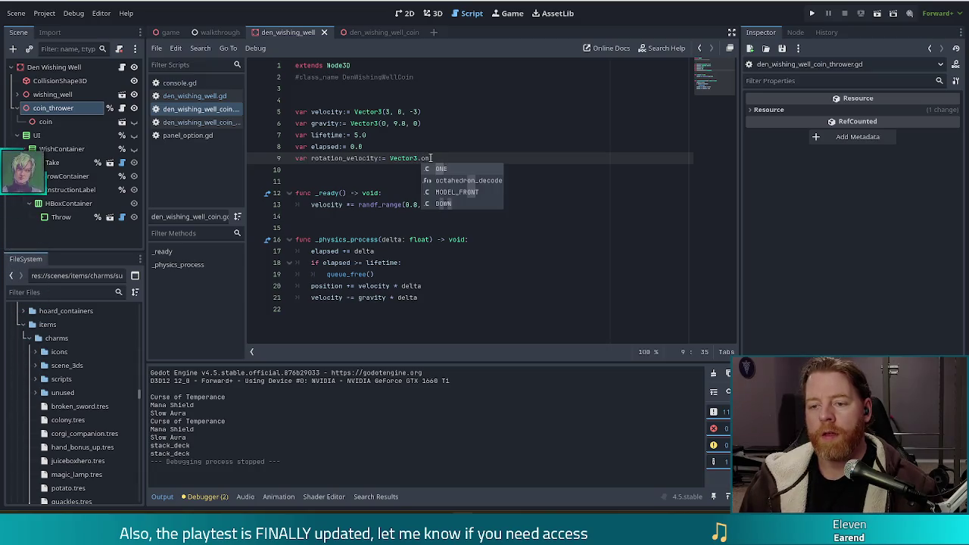
key(Return)
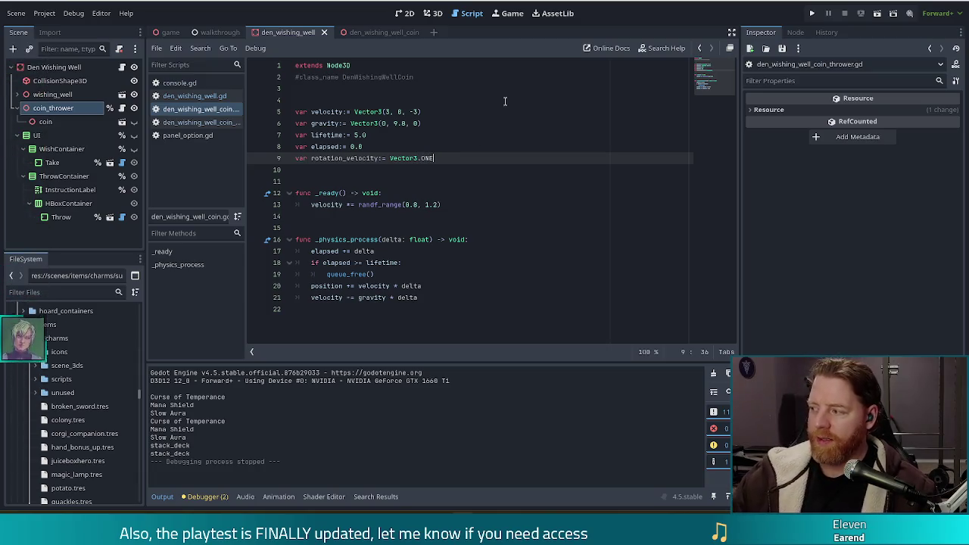
click(466, 199)
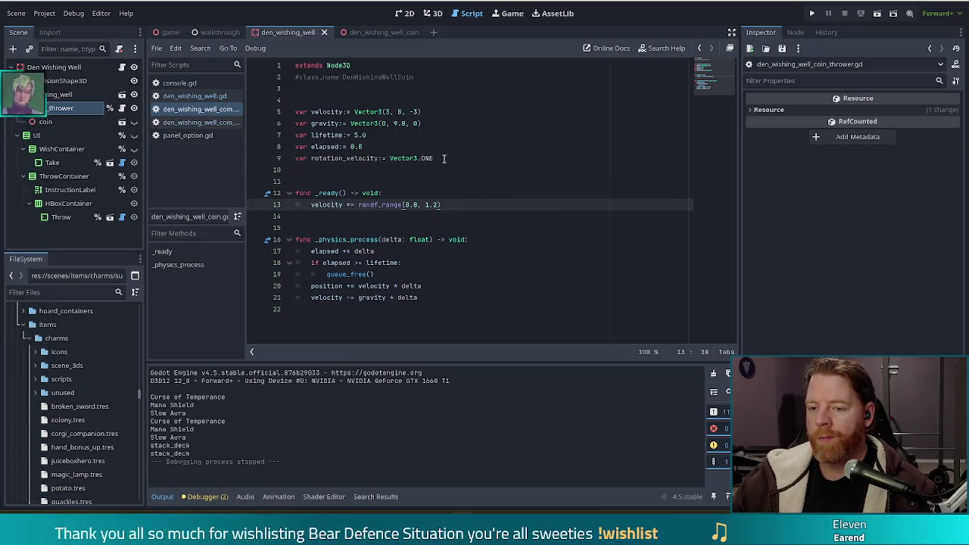
click(388, 158)
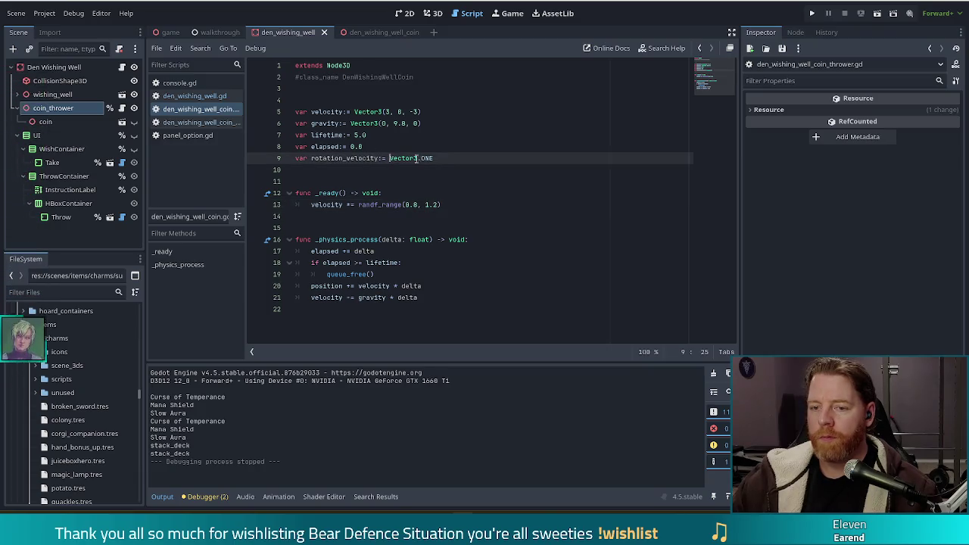
key(BackSpace)
click(445, 159)
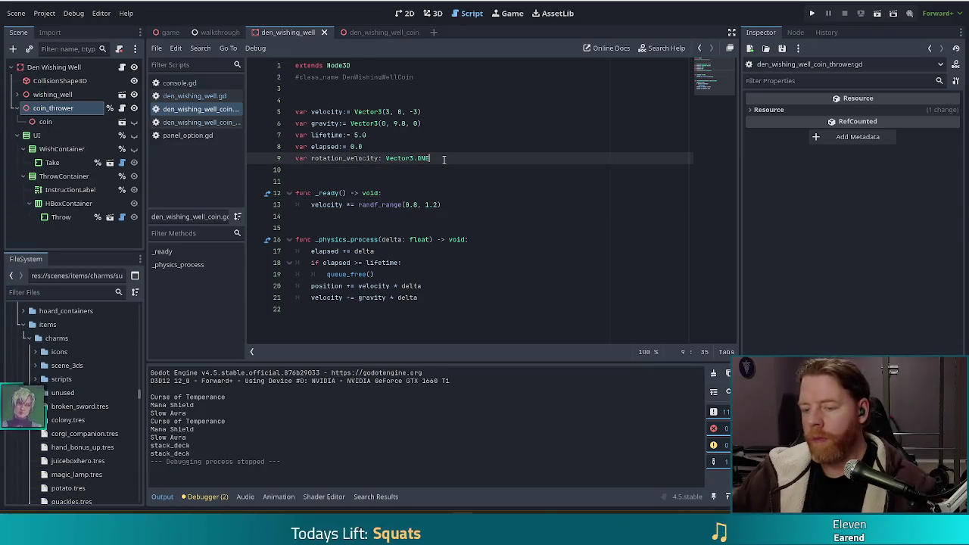
In _ready, set rotation_velocity = Vector3(randf(), randf(), randf())
click(462, 204)
key(Return)
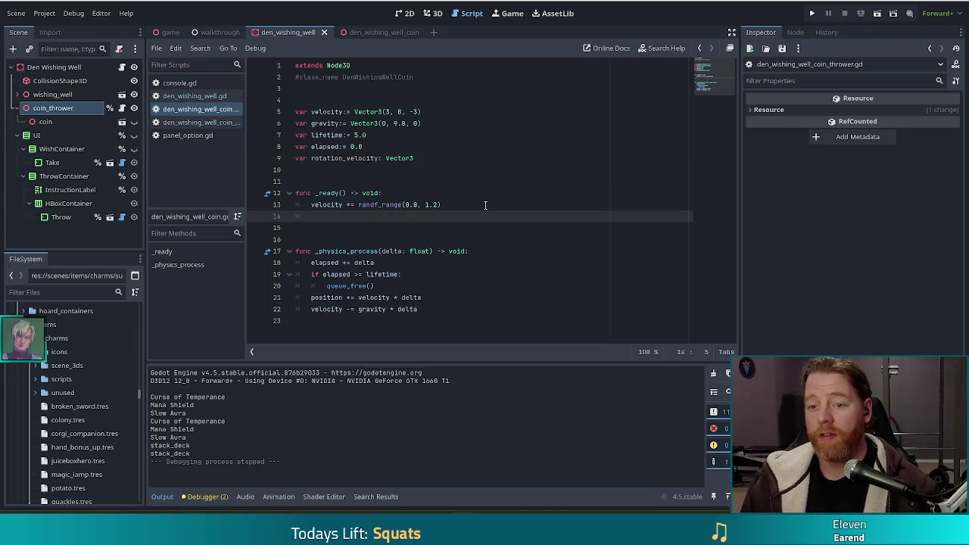
text(rotaion)
key(Return)
text(= Vect)
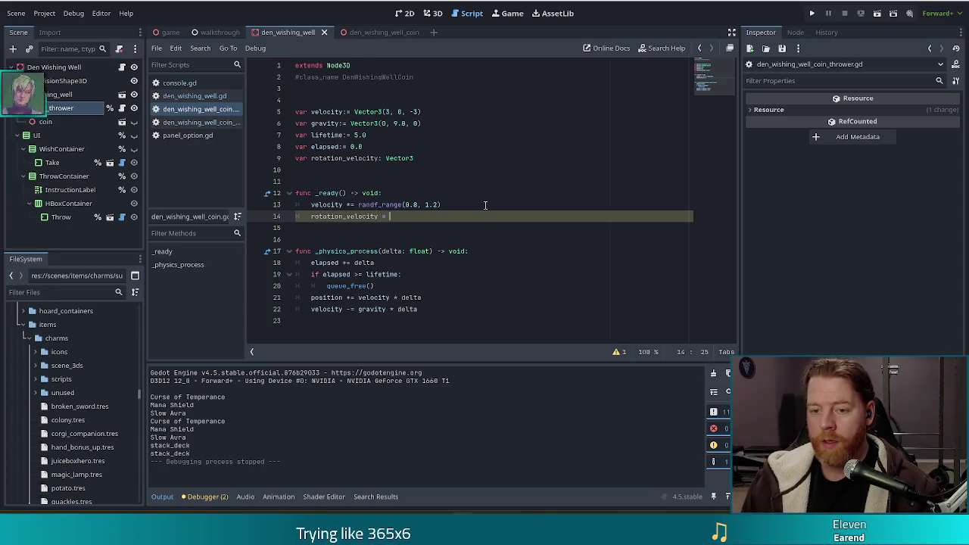
key(Down)
key(Down)
key(Return)
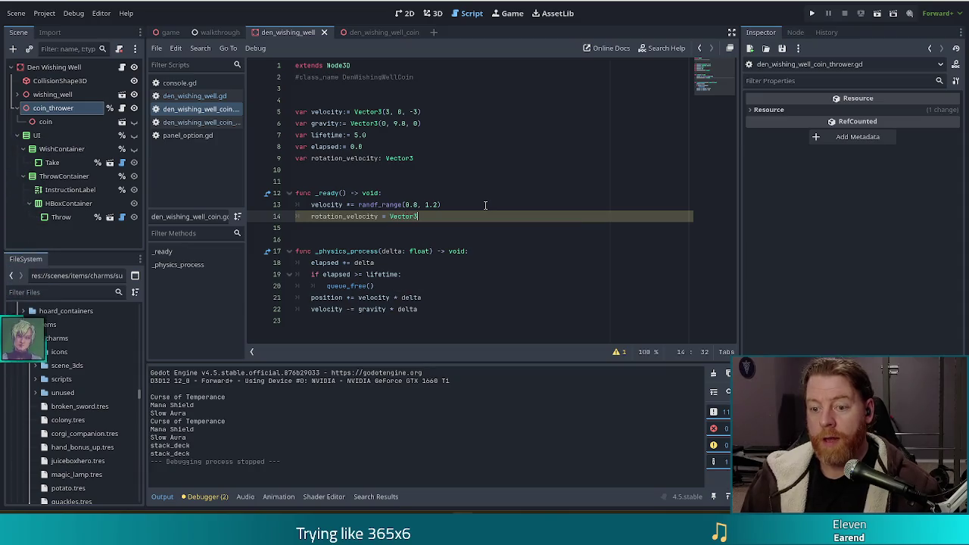
text(randf_)
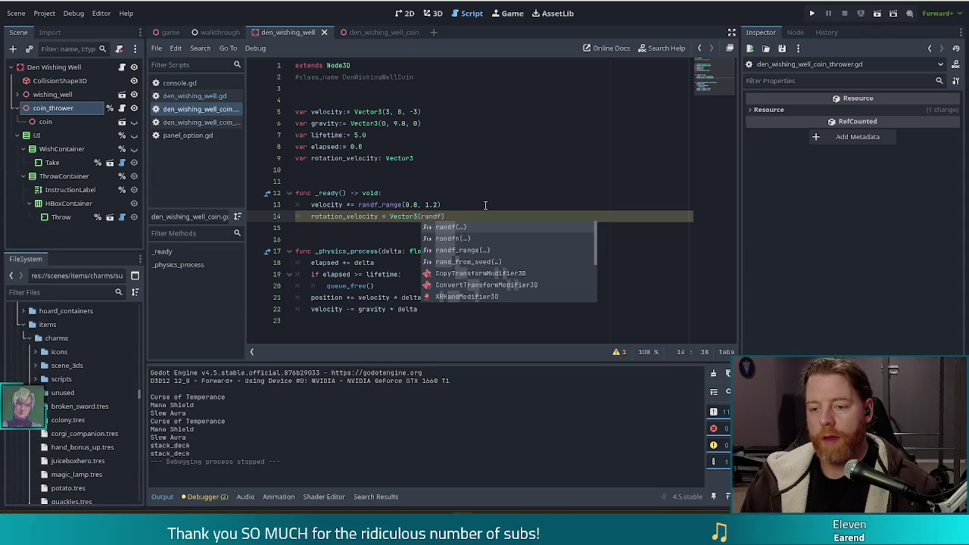
key(Return)
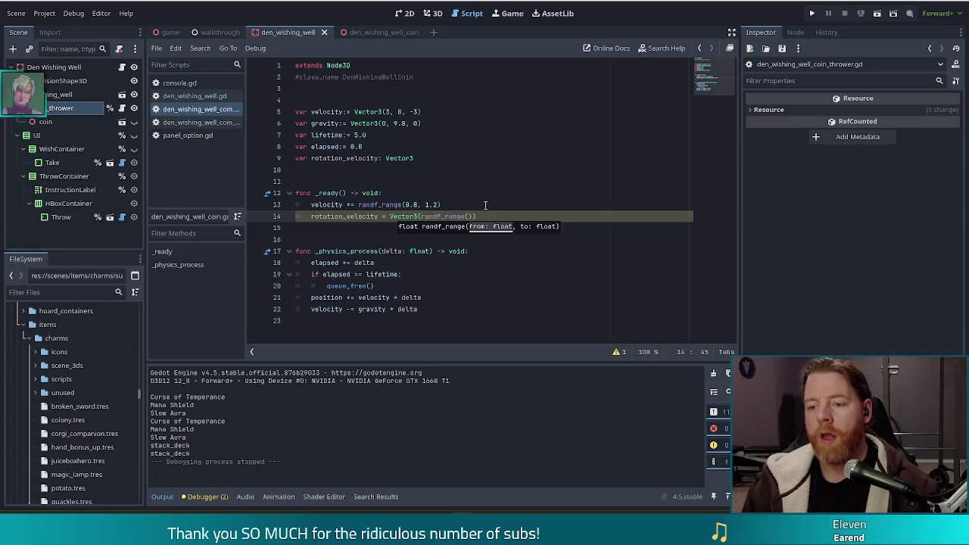
key(BackSpace)
key(BackSpace)
key(BackSpace)
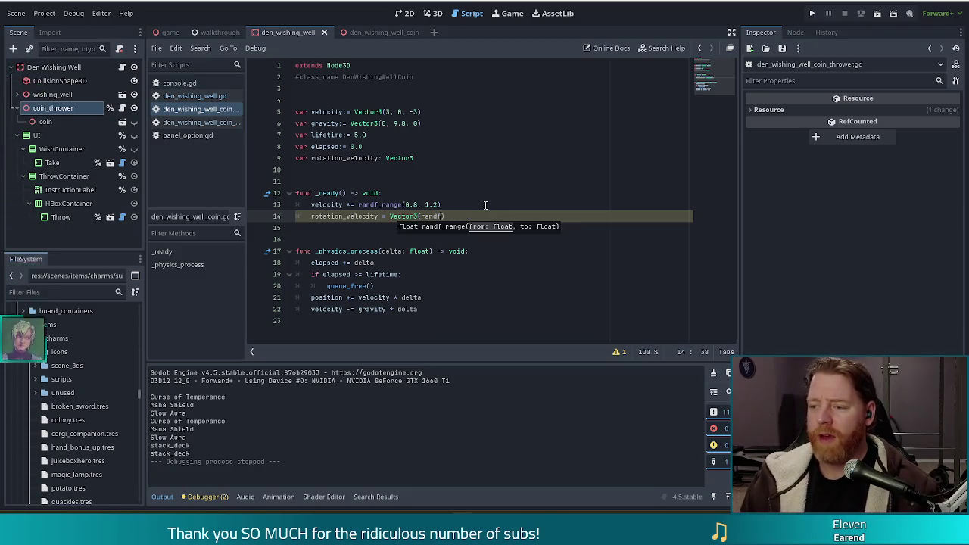
text((), randf)
key(Return)
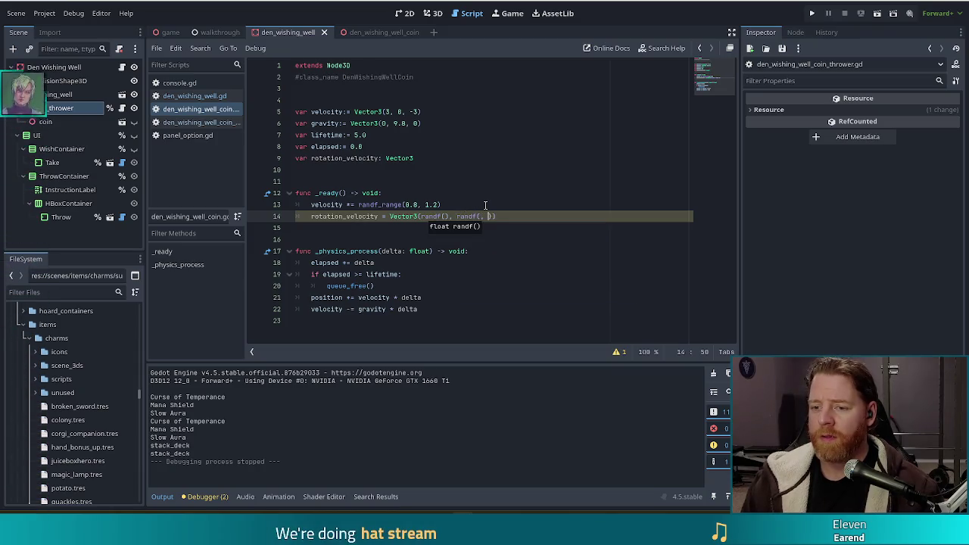
text(, randf)
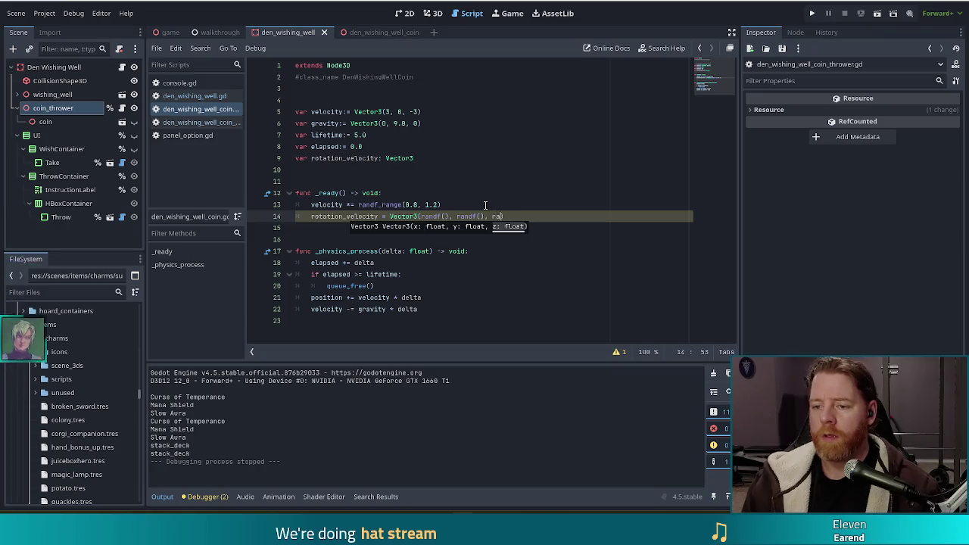
key(Return)
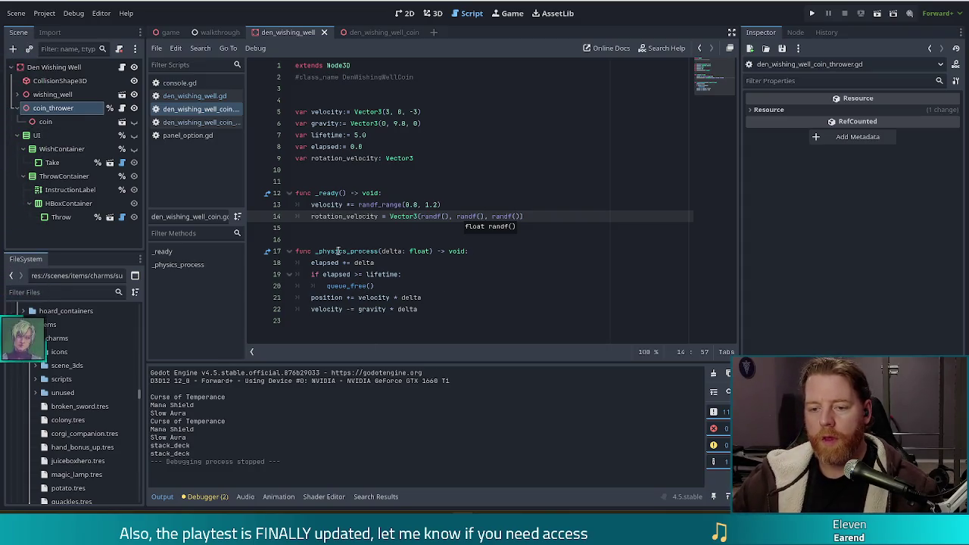
click(471, 305)
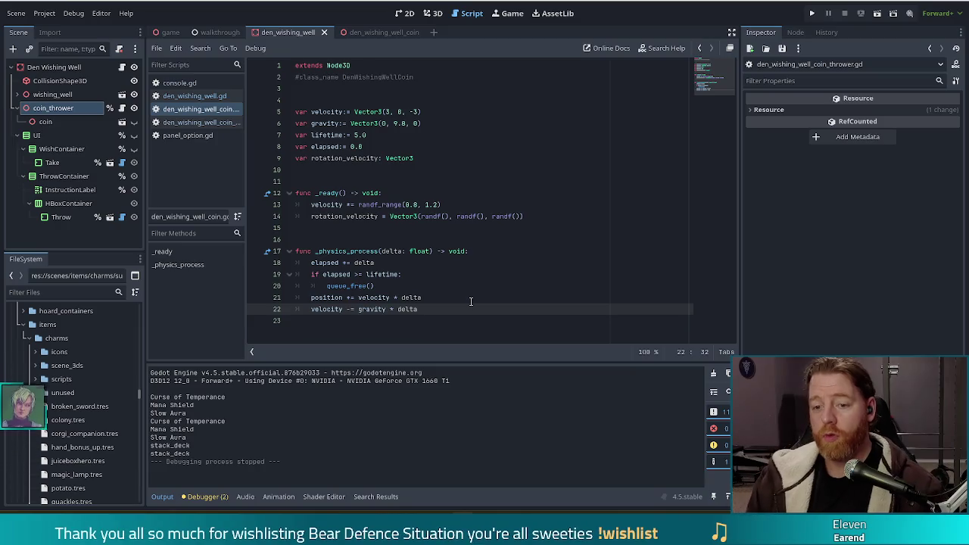
Add rotation += rotation_velocity * delta at the end of _physics_process
key(Return)
text(rotat)
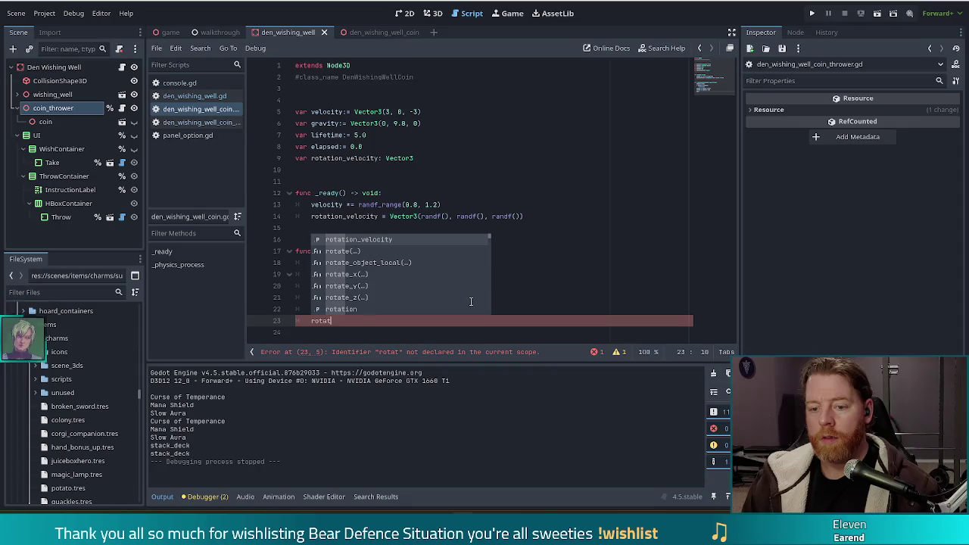
text(ation)
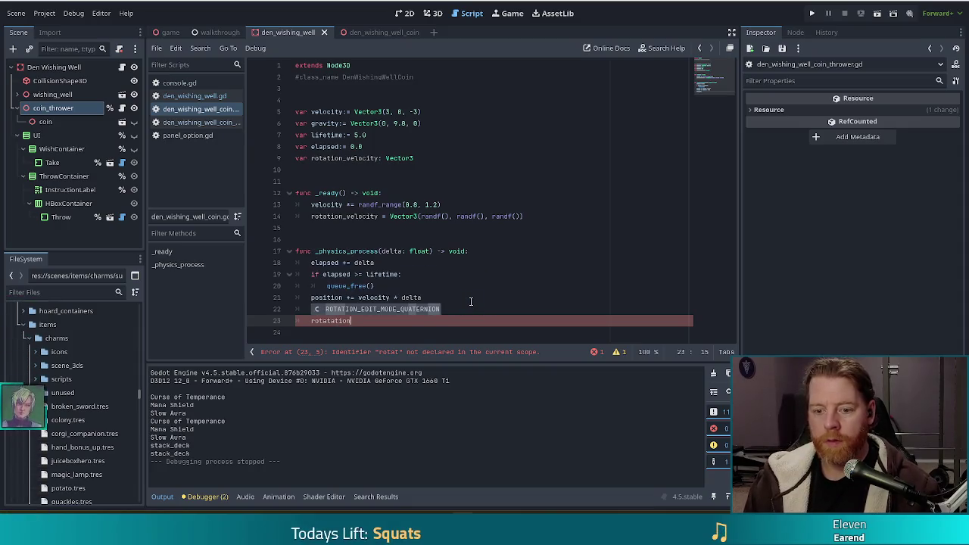
text( += roat)
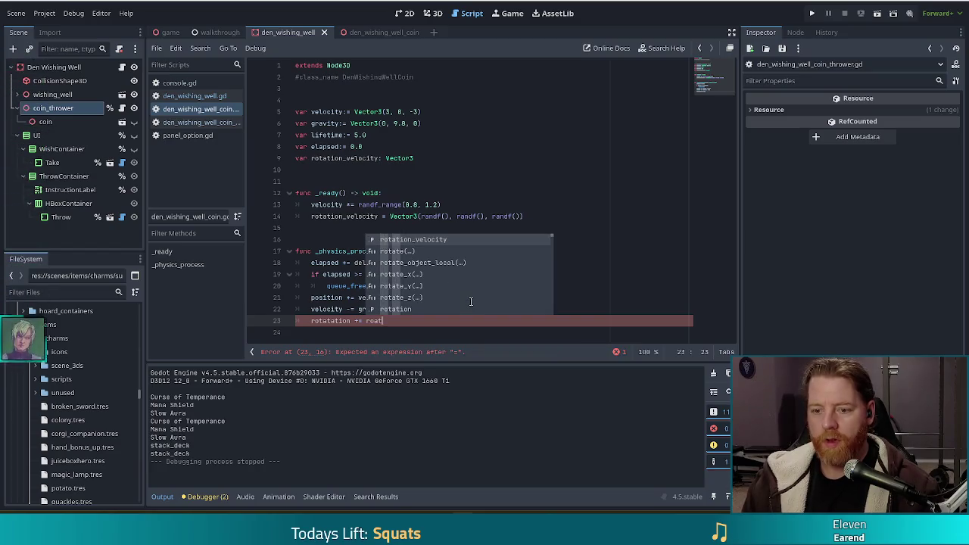
key(Return)
text(delta)
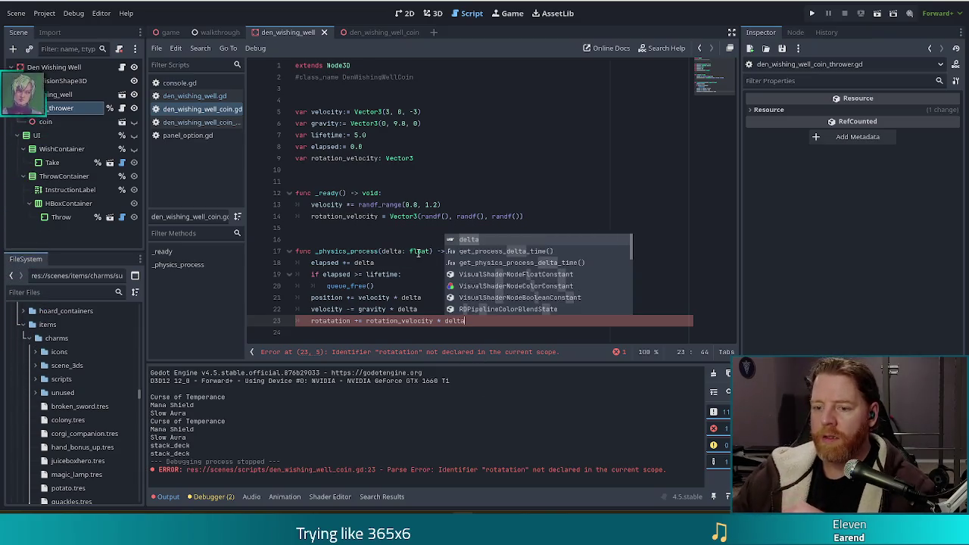
click(381, 282)
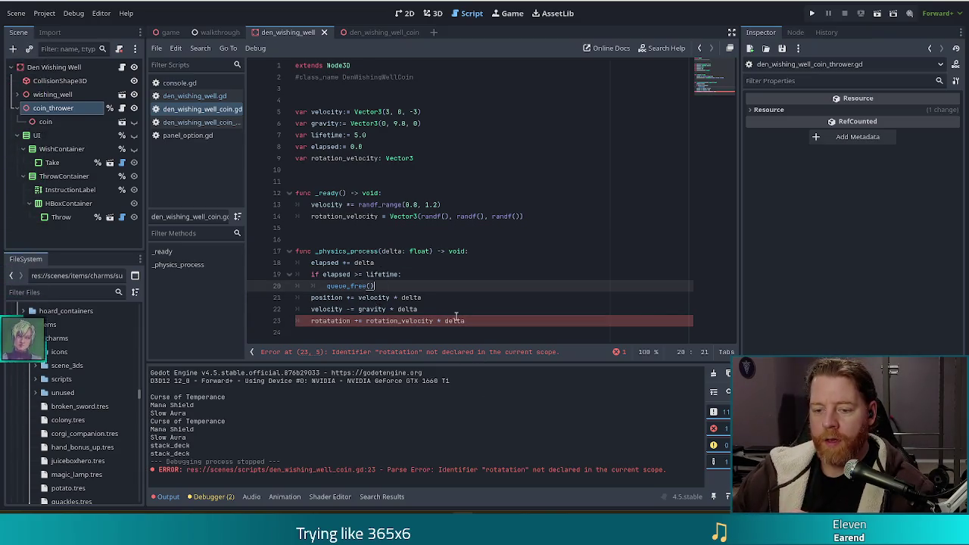
Correct the misspelled 'rotatation' to 'rotation' and save the coin script
double_click(331, 320)
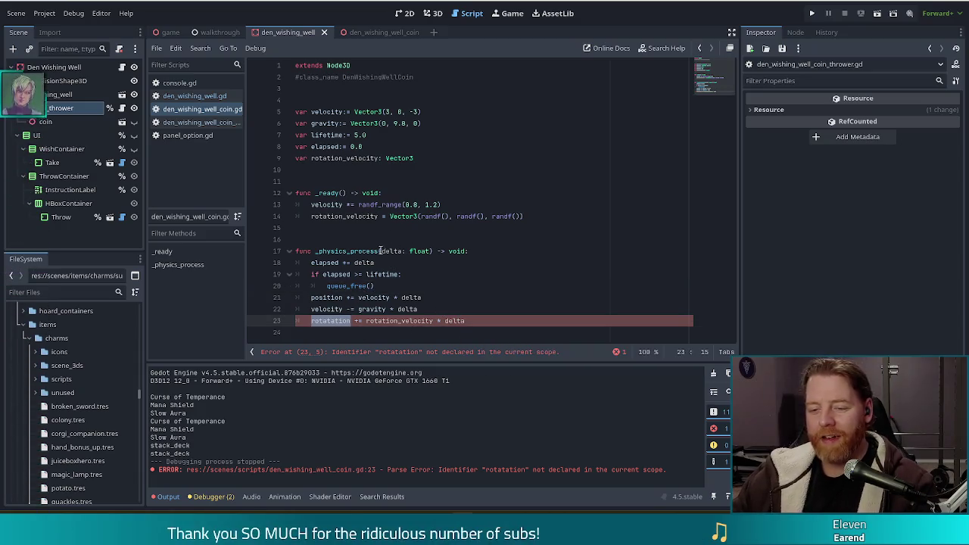
text(rato)
key(BackSpace)
key(BackSpace)
key(BackSpace)
text(otation)
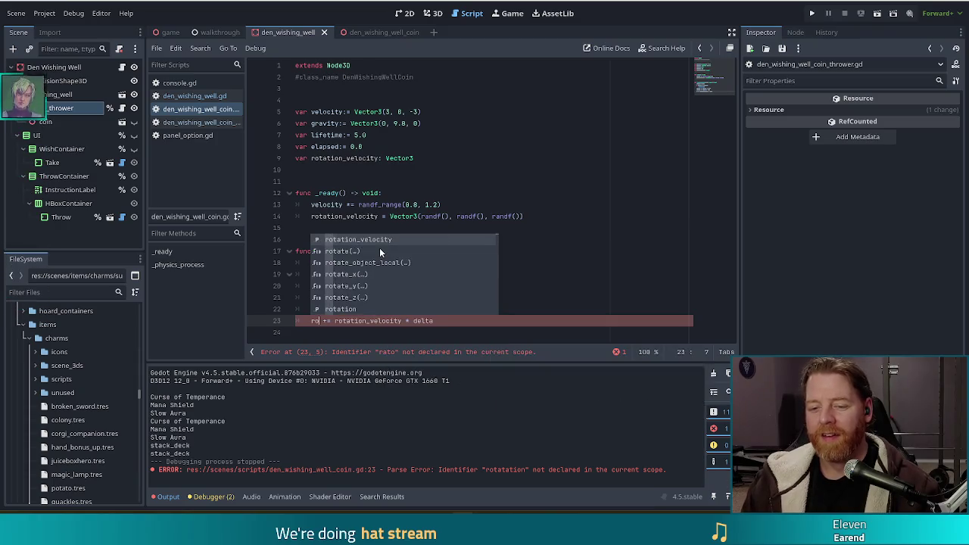
key(ctrl+s)
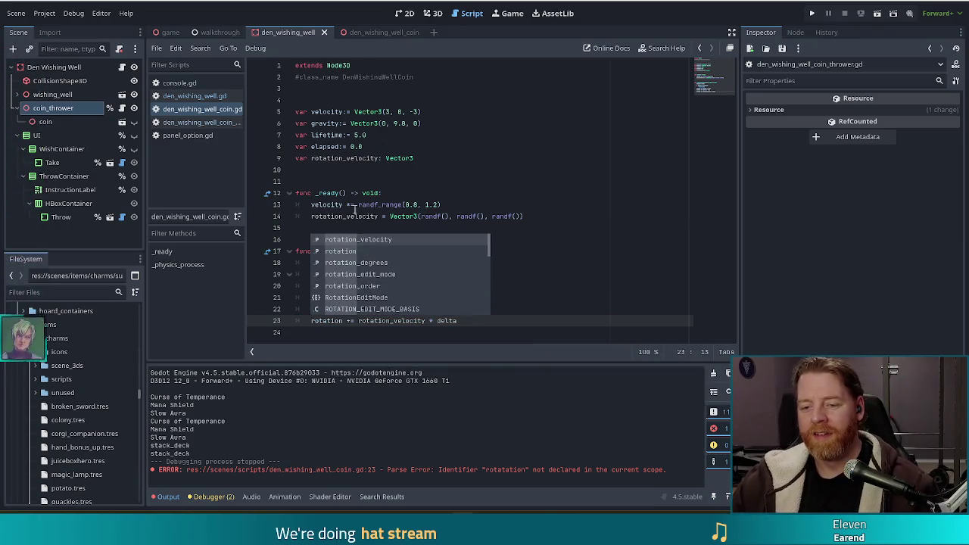
click(392, 122)
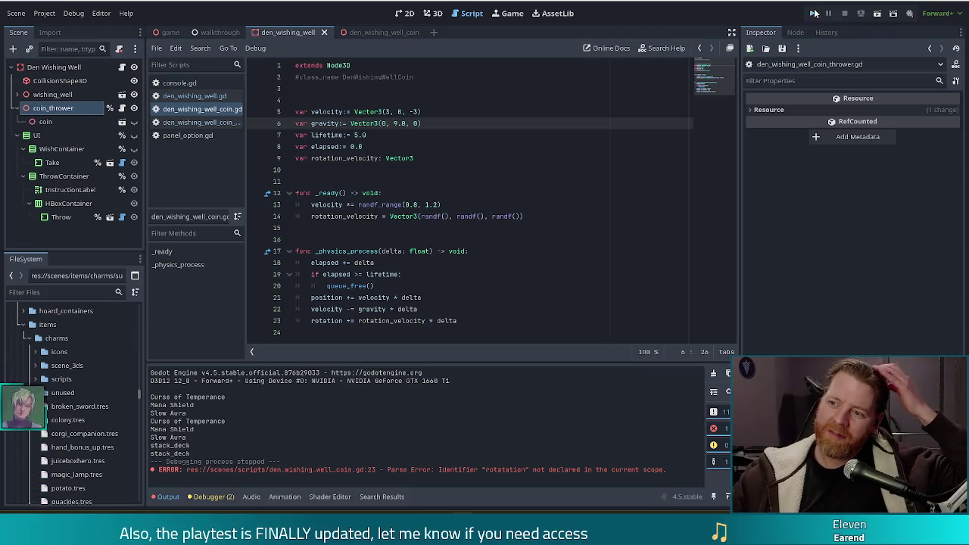
Run the project, start a New Game, and make a wish at the Wishing Well
click(810, 13)
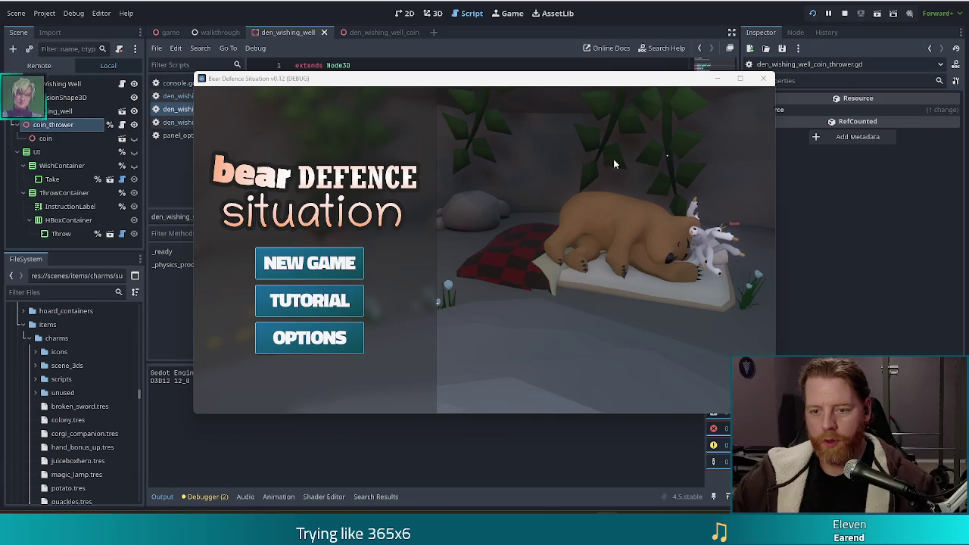
click(324, 263)
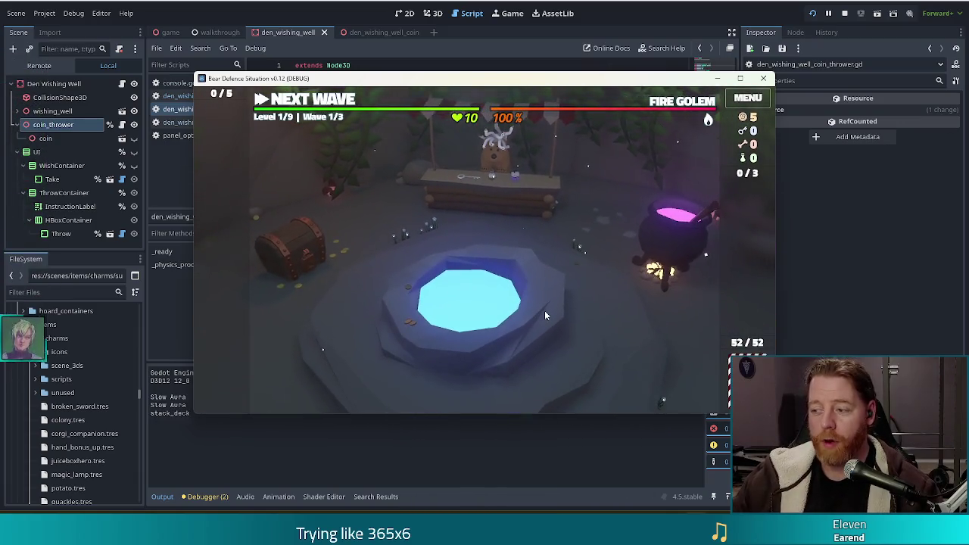
click(544, 310)
click(568, 308)
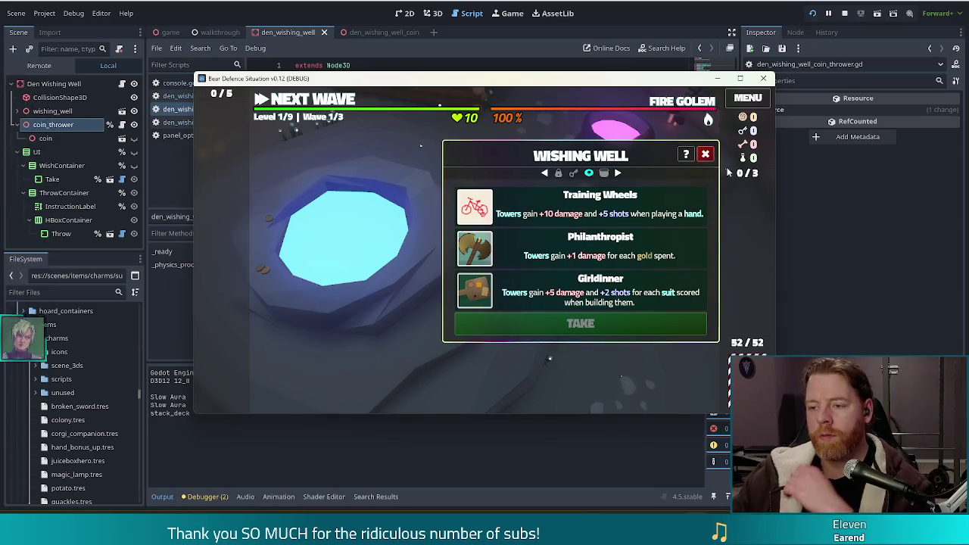
click(704, 154)
Maximise the game window and run the throw_coin console command to drop coins into the well
double_click(700, 78)
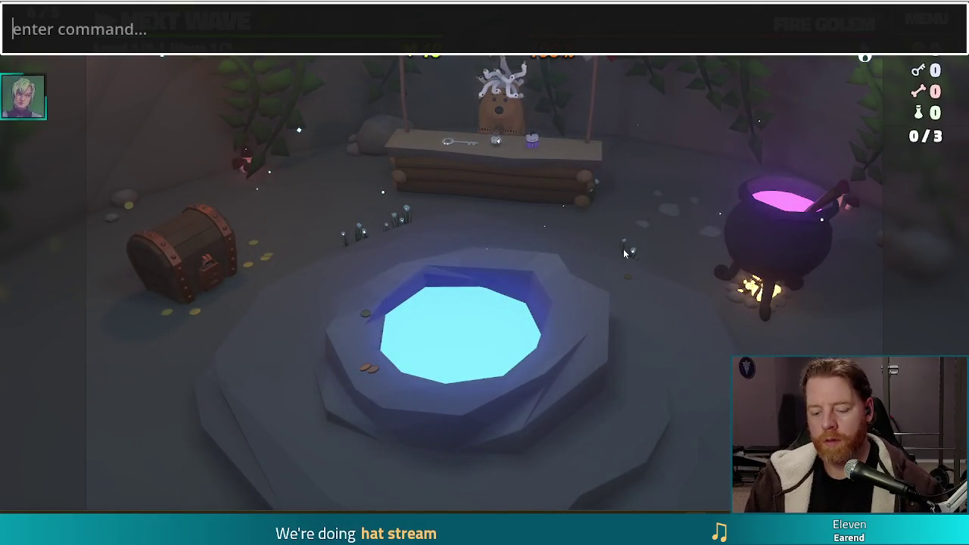
text(thrwo)
key(BackSpace)
key(BackSpace)
text(ow_coin)
key(Return)
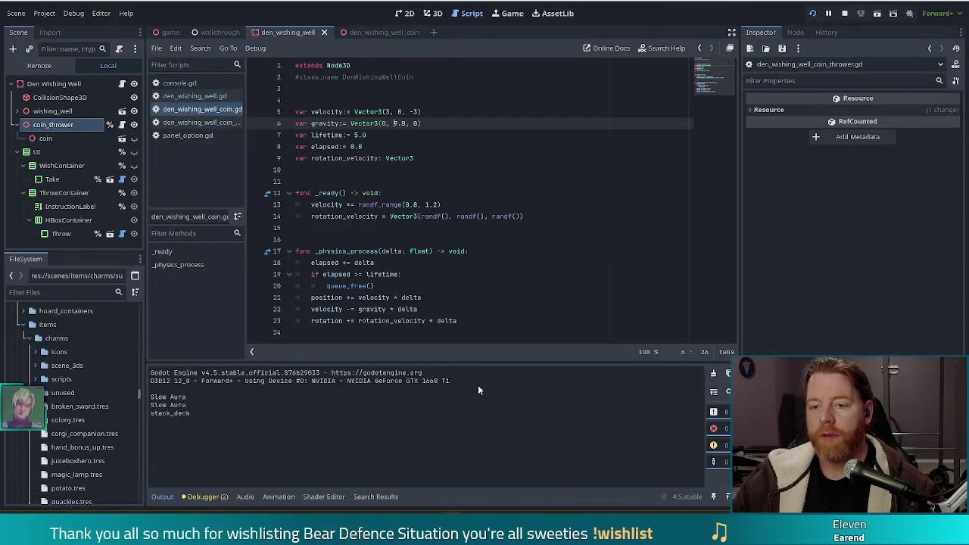
Relaunch the game and rerun throw_coin to watch the coins spin, then stop it
click(543, 216)
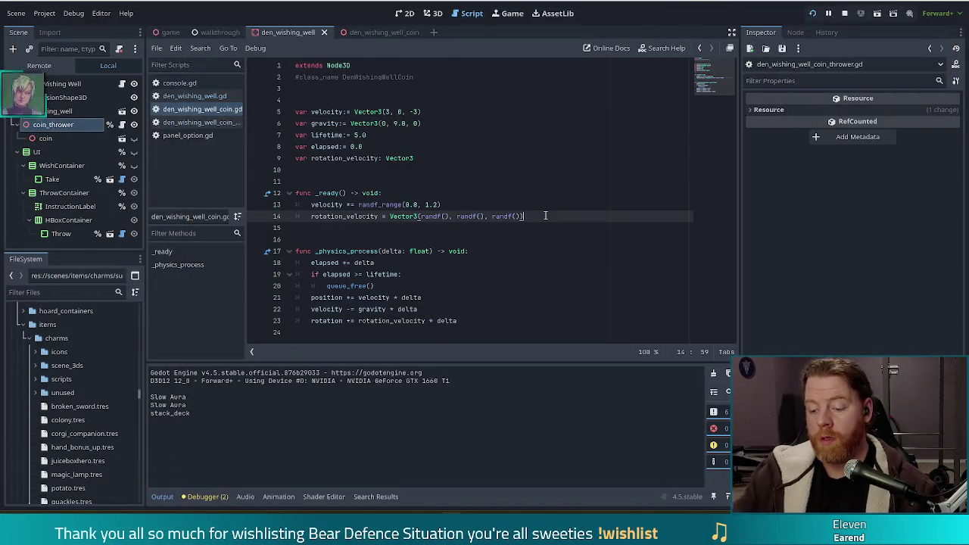
text(* 5)
key(F5)
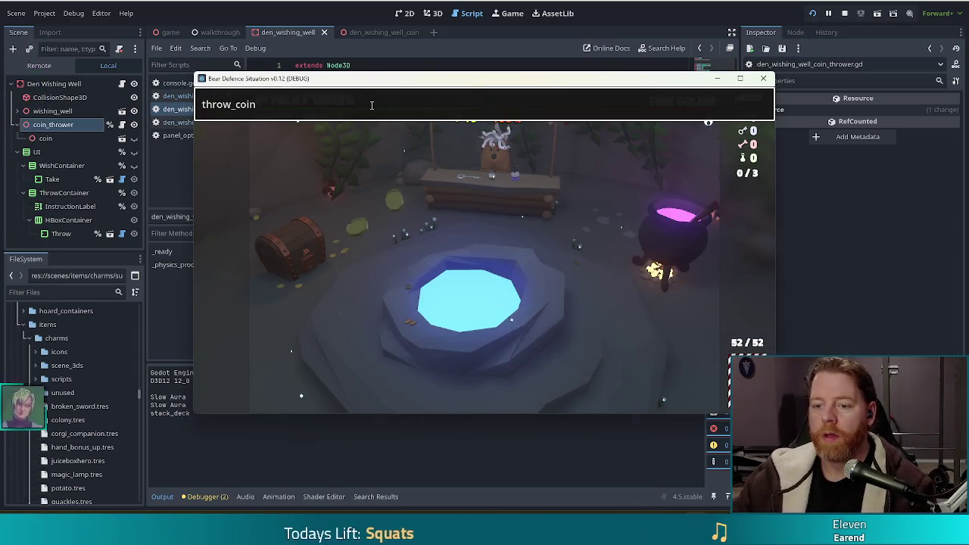
key(Return)
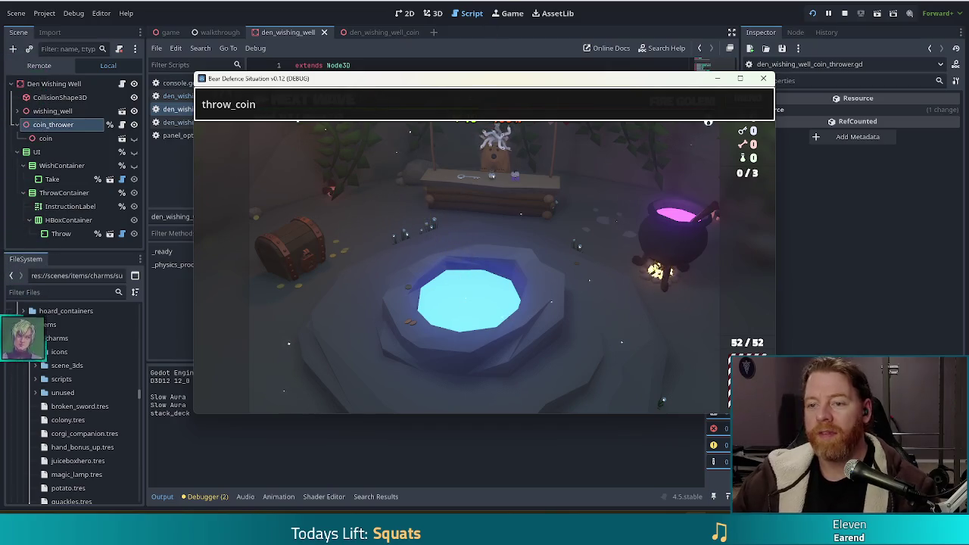
key(F8)
Change the line 14 rotation velocity multiplier from 5 to 10 and relaunch the game
key(BackSpace)
text(10)
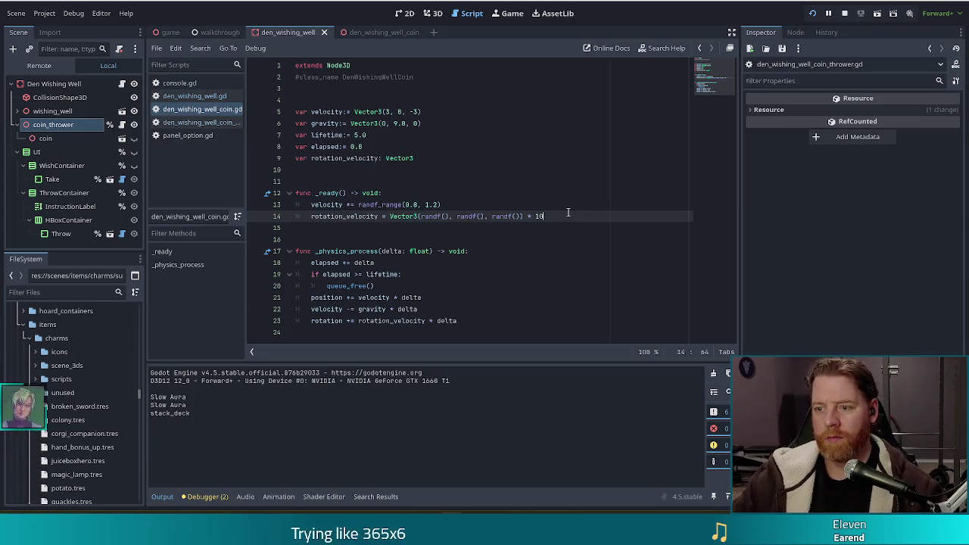
key(F6)
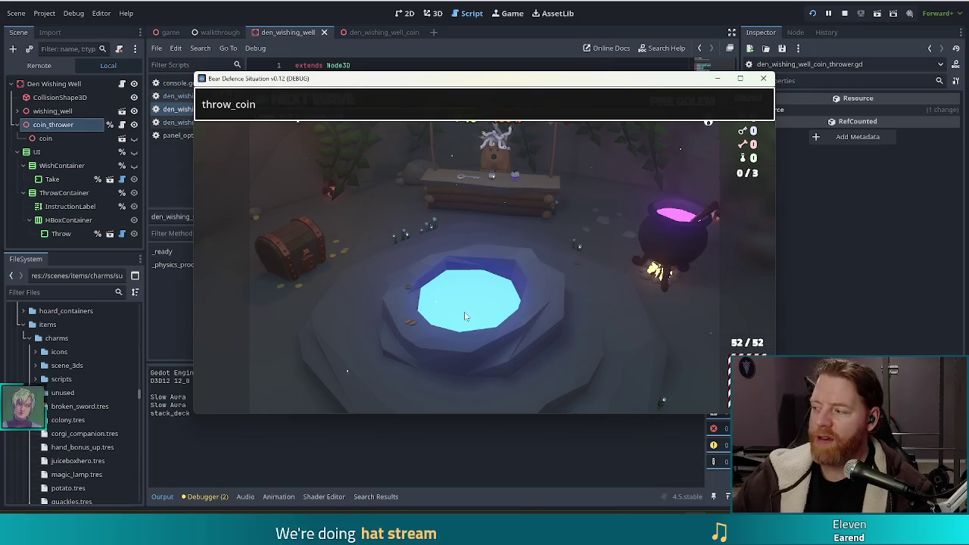
Open the Wishing Well panel with its three wishes, then rerun throw_coin four times
click(408, 285)
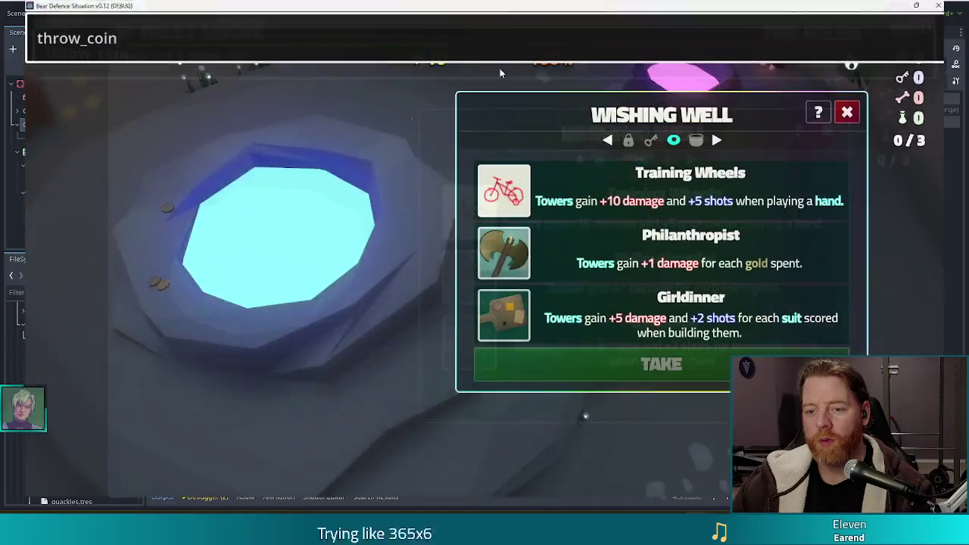
key(Return)
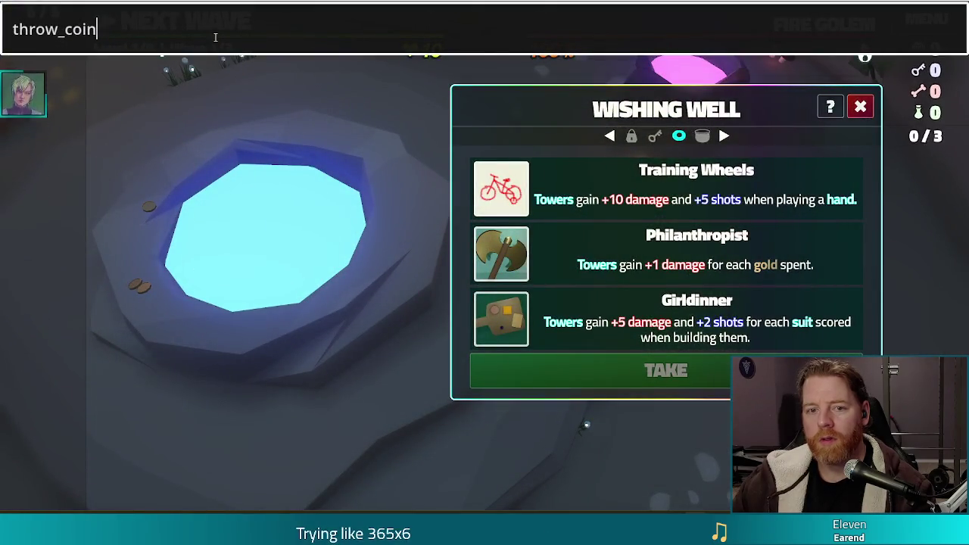
key(Return)
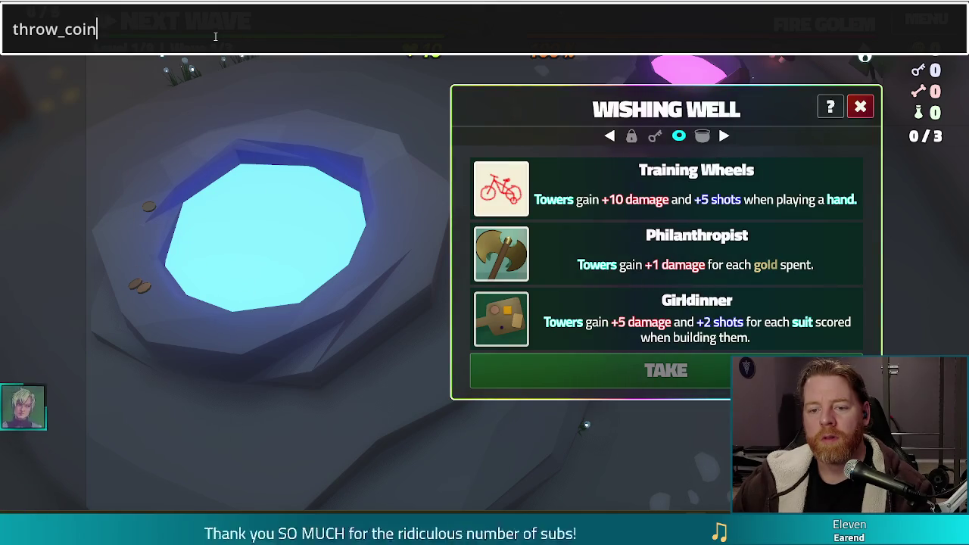
key(Return)
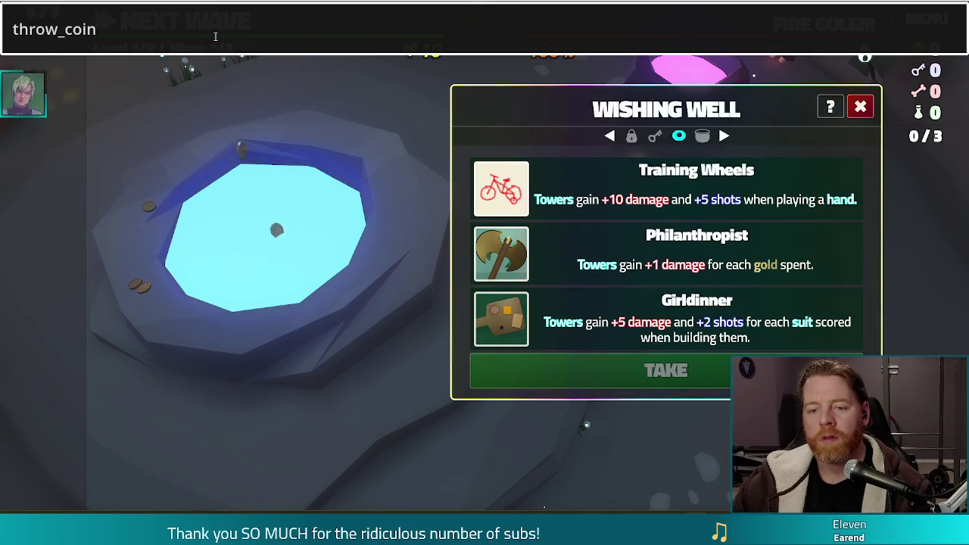
key(Return)
key(Return)
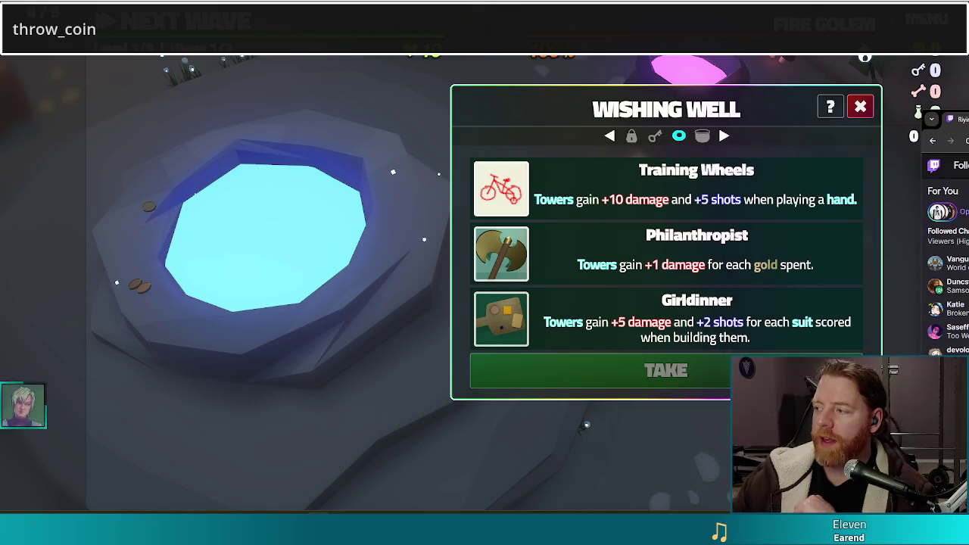
In Chrome, open a new tab and start typing another streamer's Twitch channel name
key(alt+Tab)
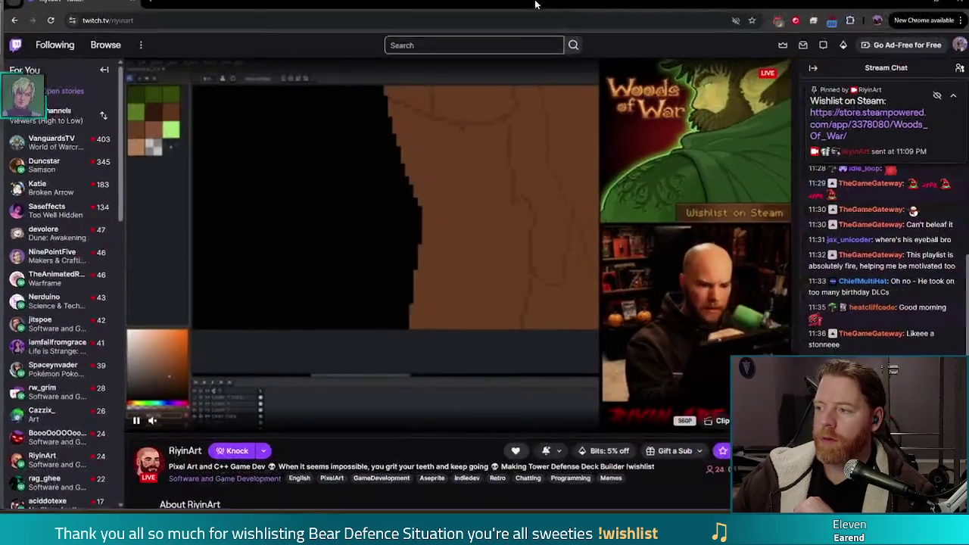
double_click(168, 22)
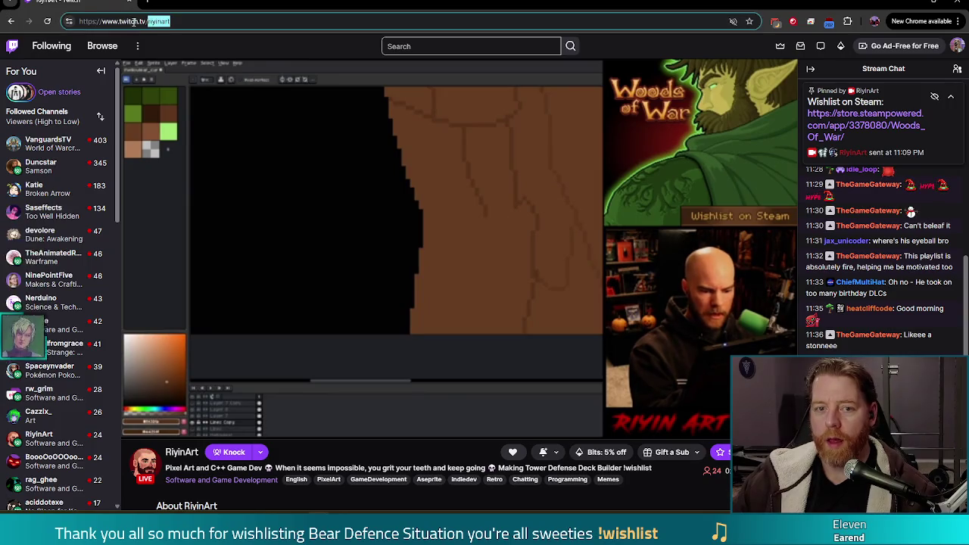
key(alt+Tab)
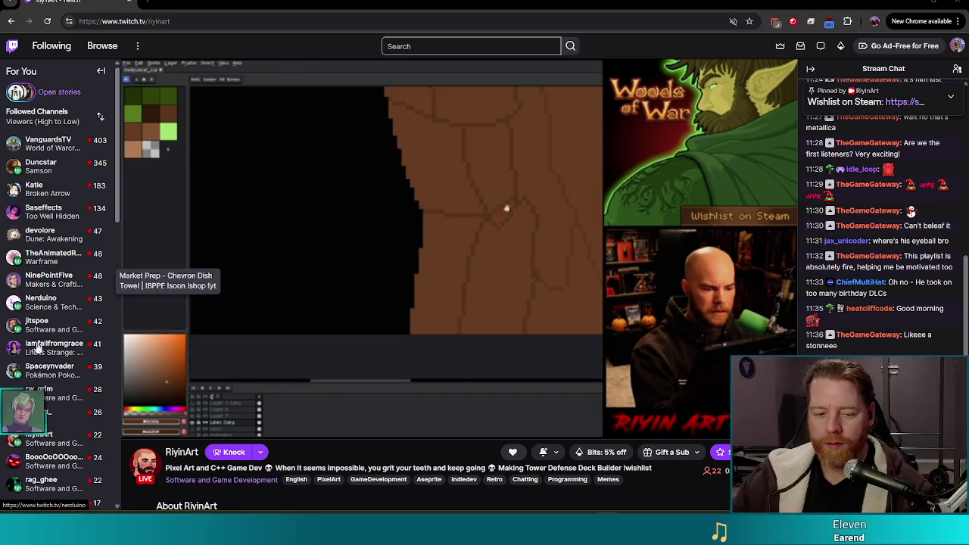
click(147, 5)
text(rozz)
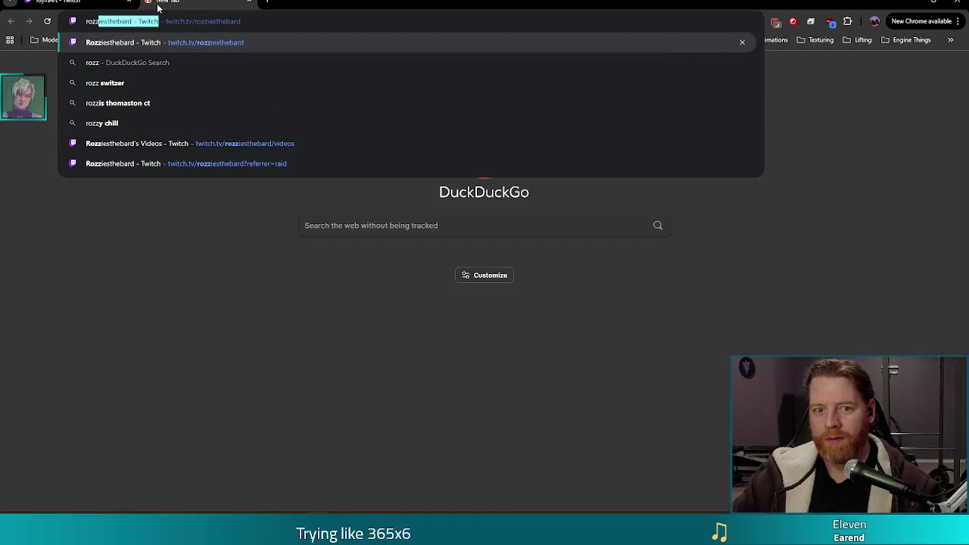